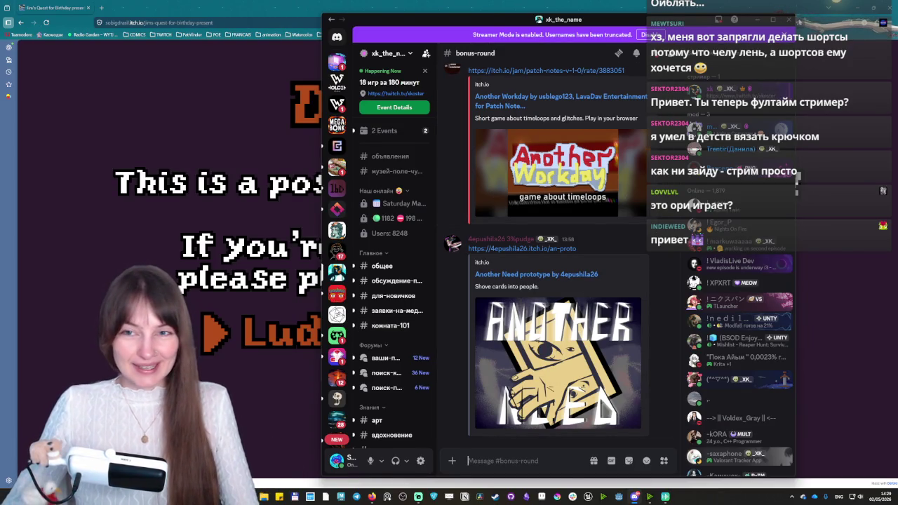
Close Discord, start Jim's Quest past the disclaimer, and close the Defold page.
left_click(789, 20)
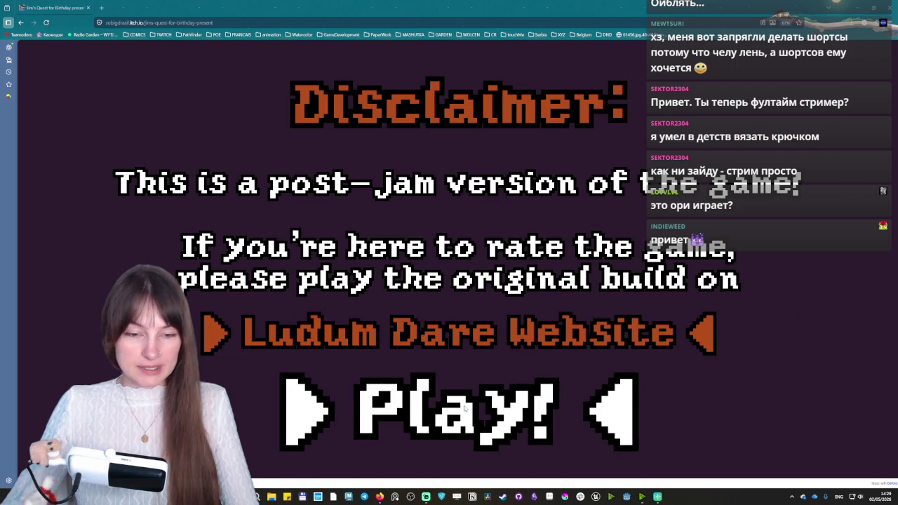
left_click(479, 393)
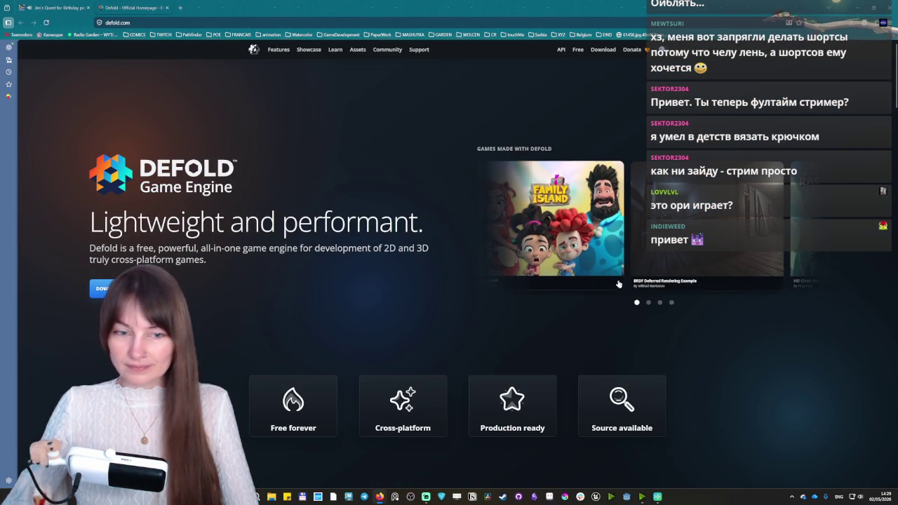
left_click(167, 8)
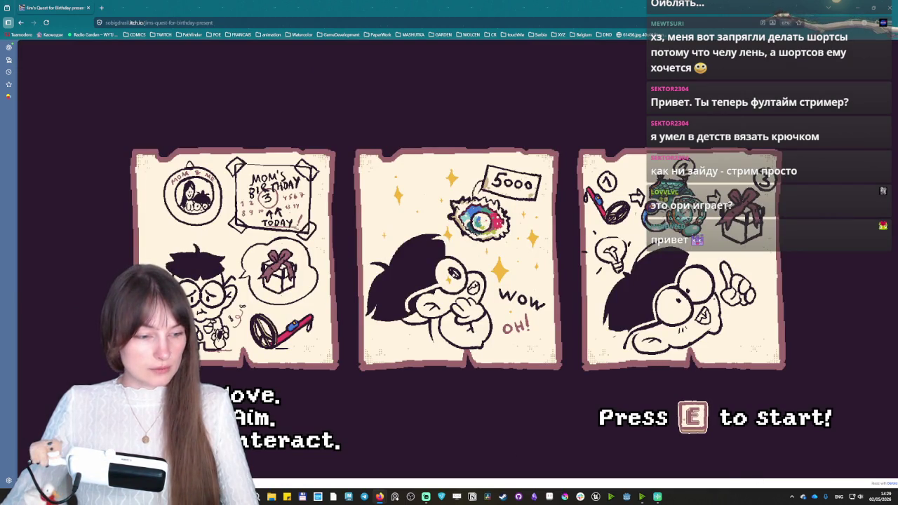
Make the game full screen, start gameplay, and pick up the glowing stick.
key("f")
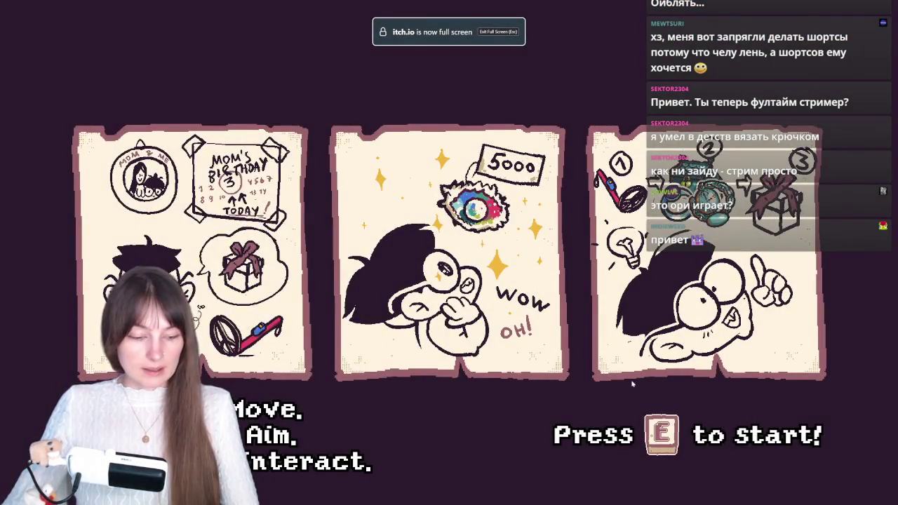
key("e")
key("s")
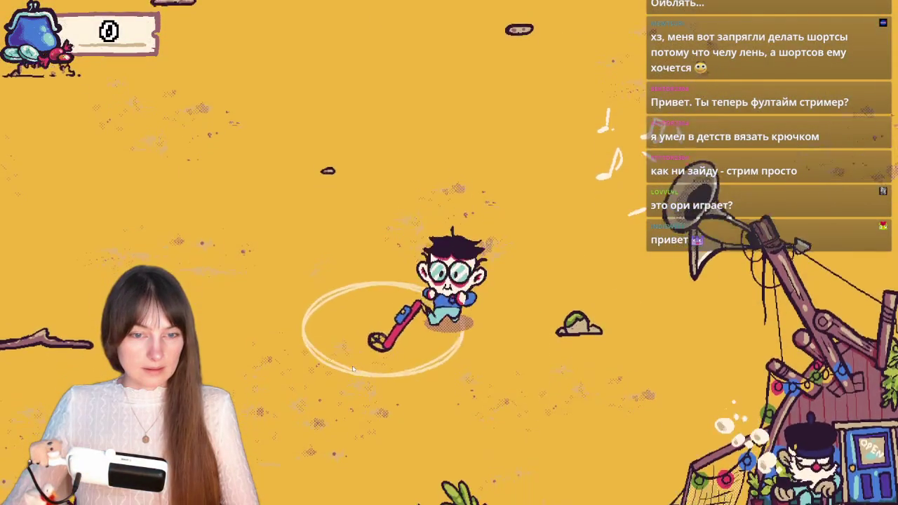
key("s")
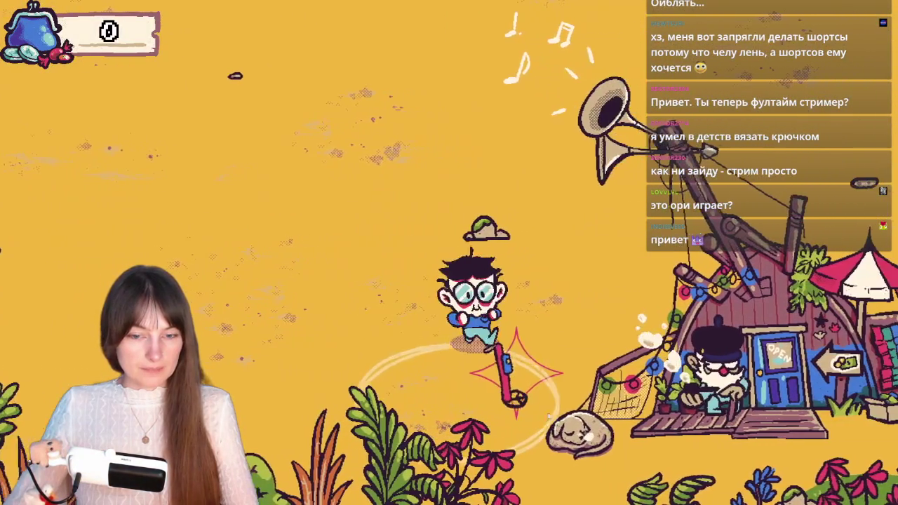
key("s")
key("e")
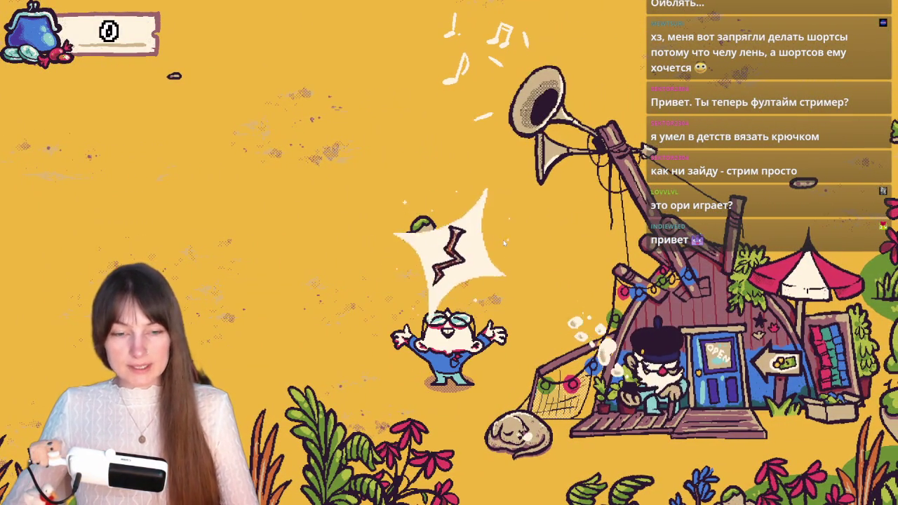
Dig up coins across the field and beach with the metal detector.
key("e")
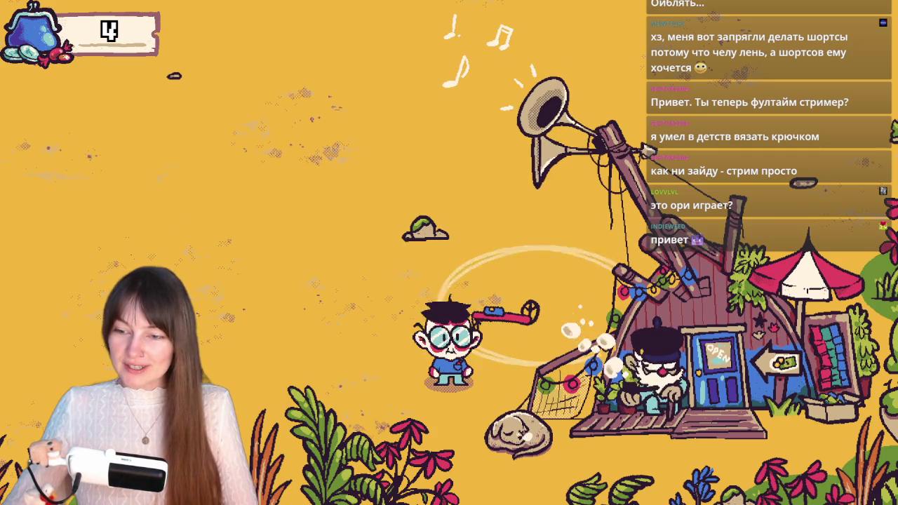
key("a")
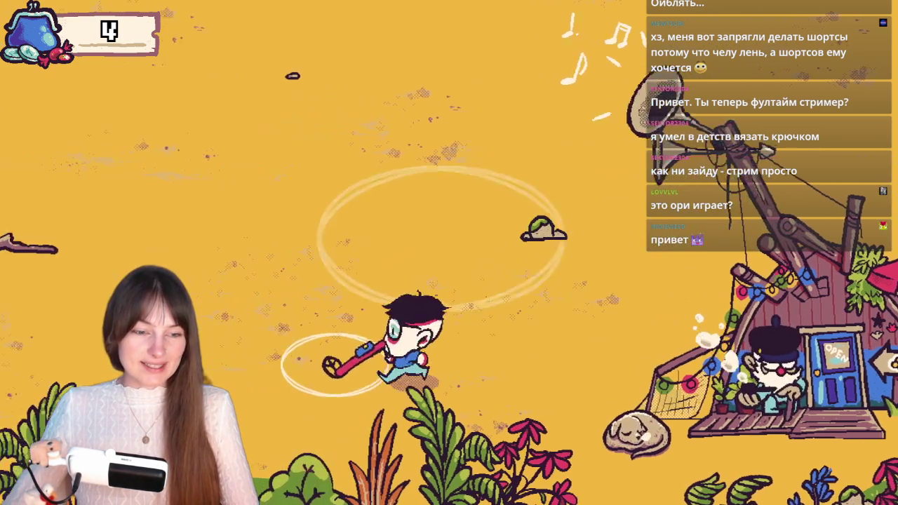
key("a")
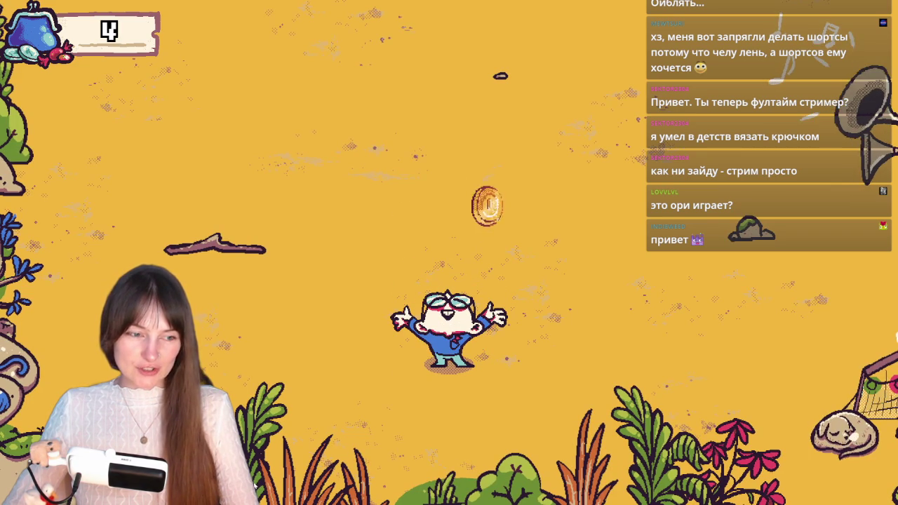
key("a")
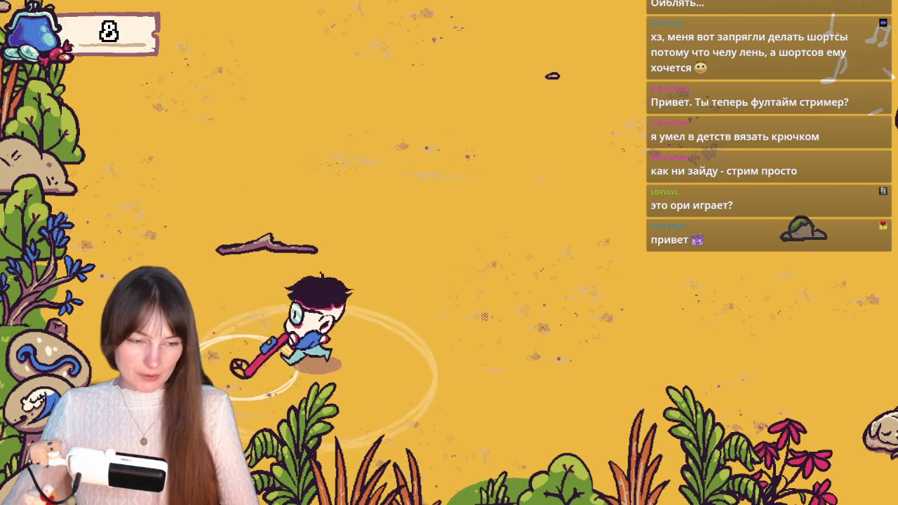
key("w")
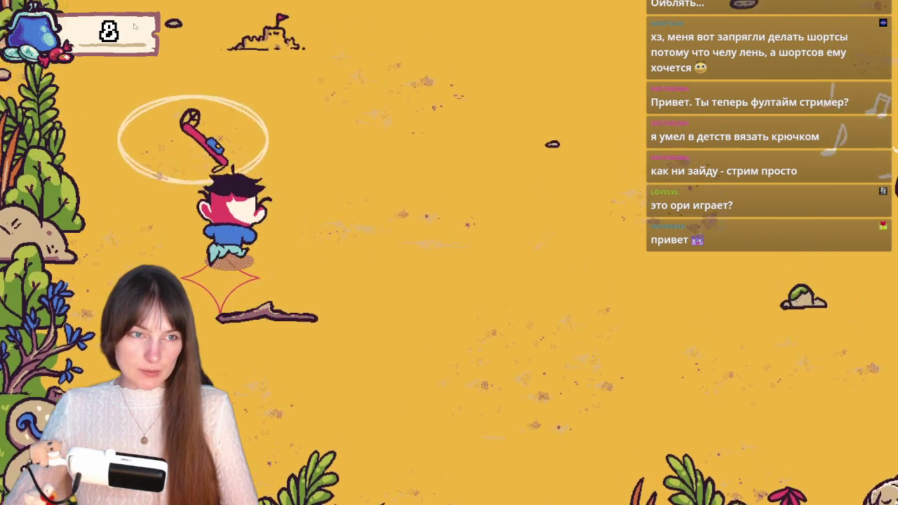
key("s")
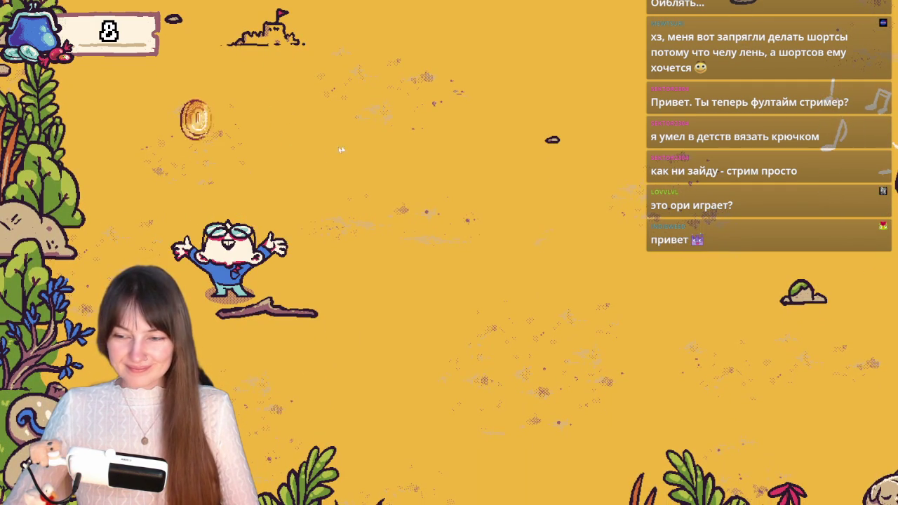
left_click(382, 140)
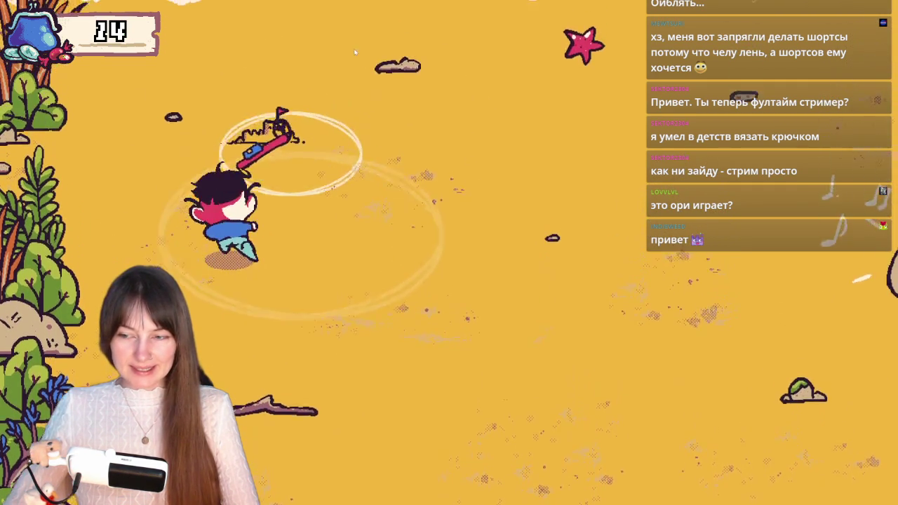
Search the beach to the right, cashing in the dug-up boot.
key("w")
key("d")
key("w")
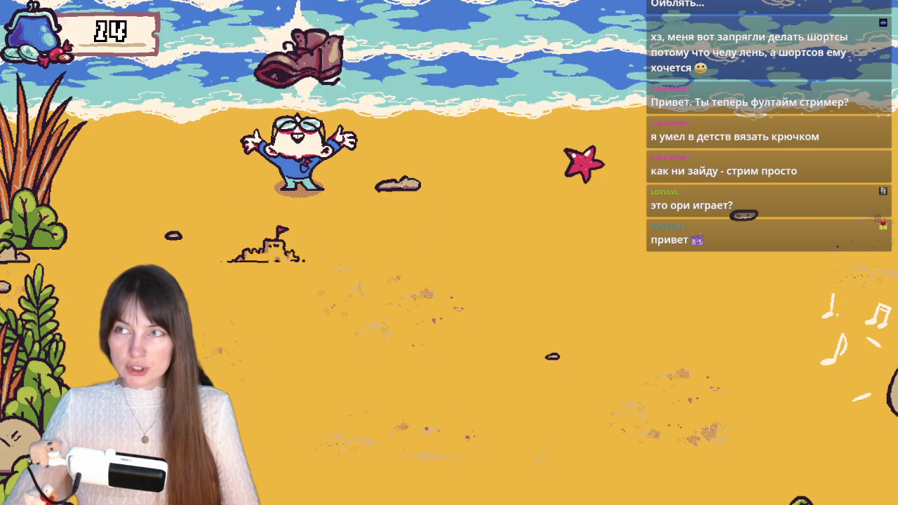
key("d")
key("s")
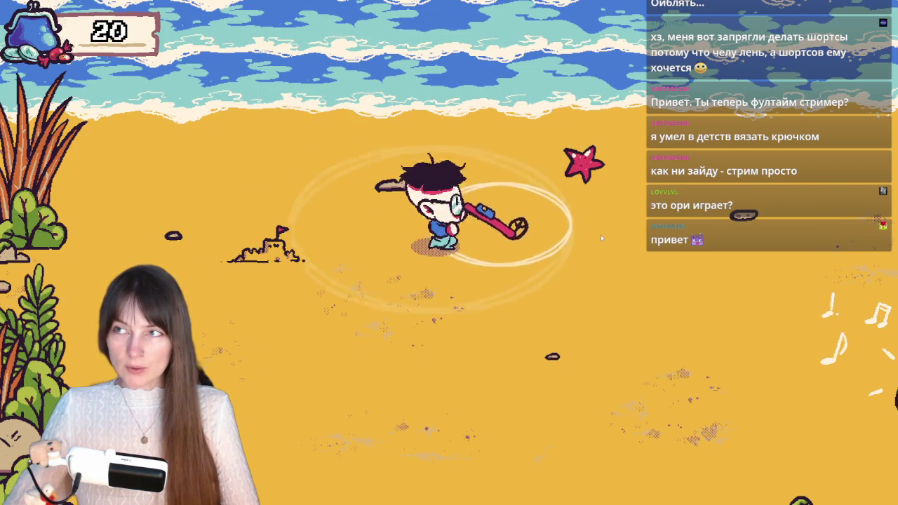
key("d")
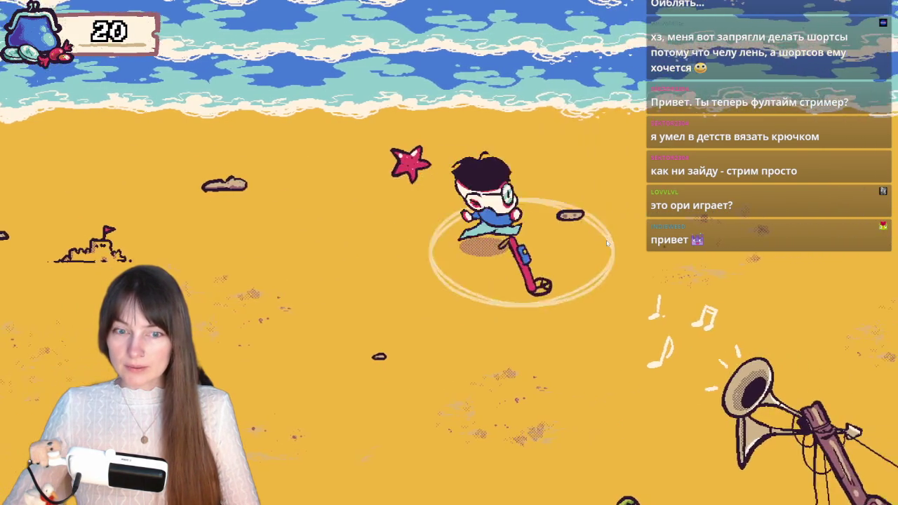
key("d")
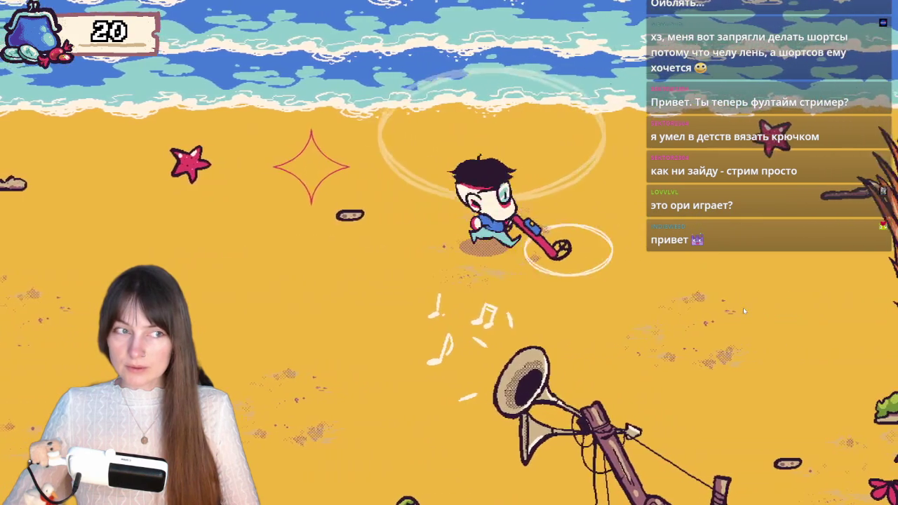
Head down toward the shop and dig up the treasure pot, reaching 28 coins.
key("a")
key("w")
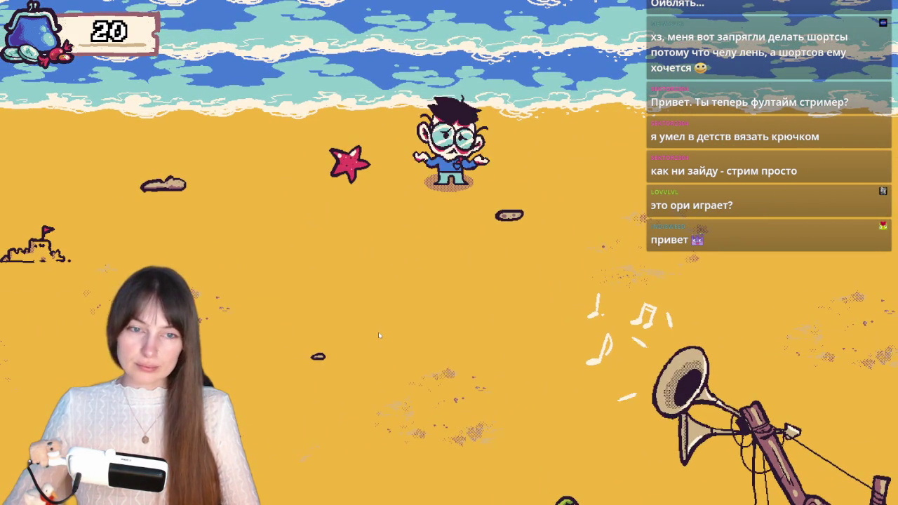
key("s")
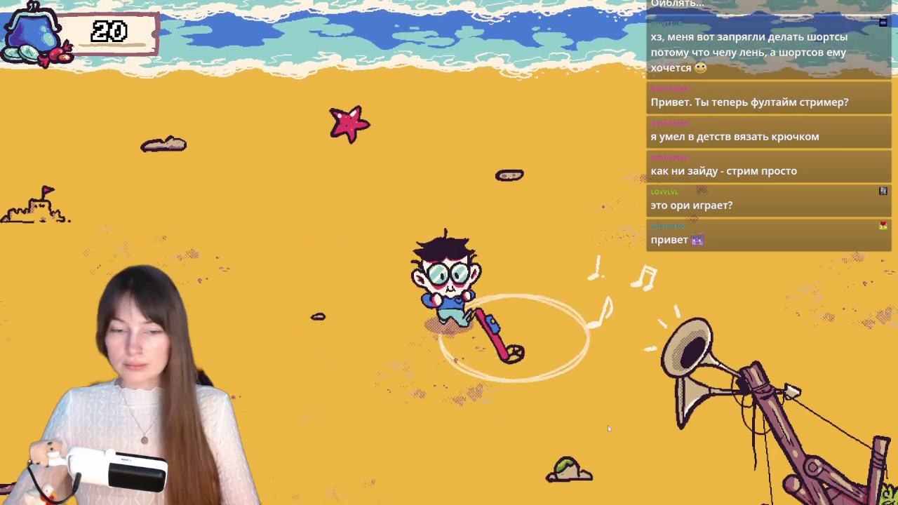
key("s")
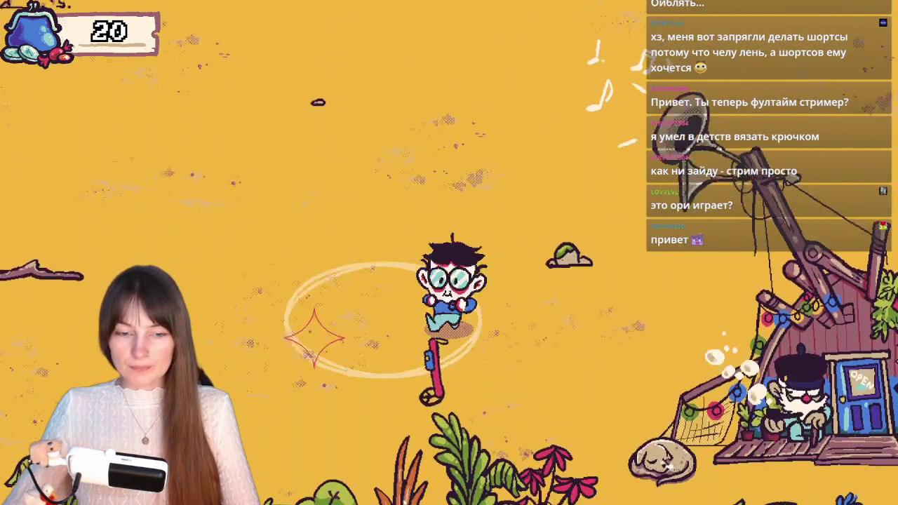
key("a")
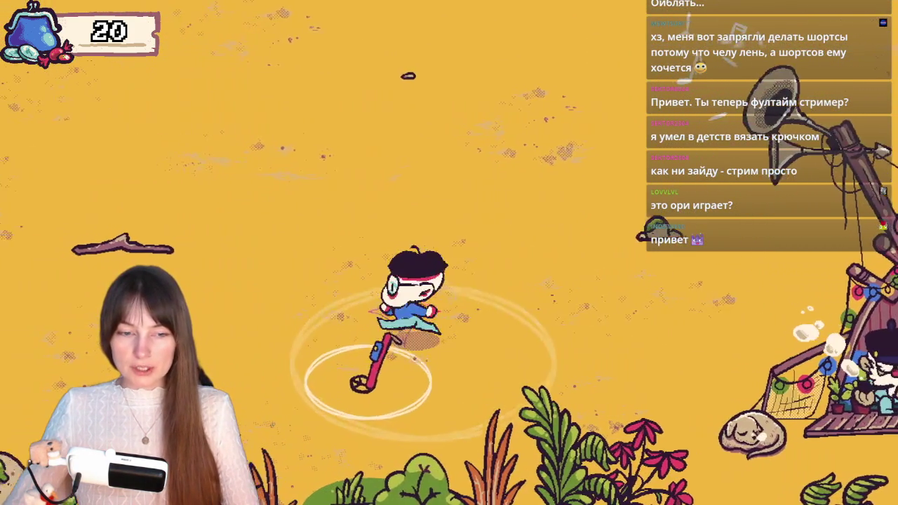
key("a")
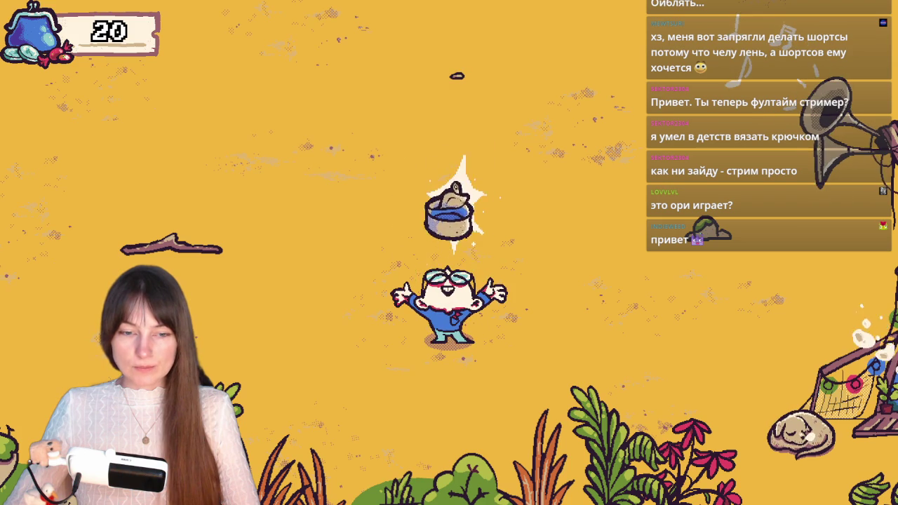
key("d")
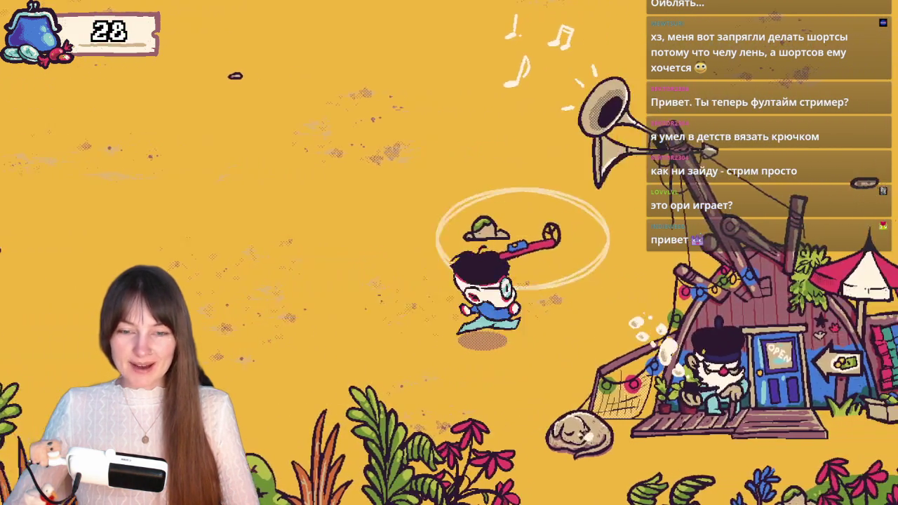
Sweep the field and beach with the detector and dig up the first buried treasure.
key("s")
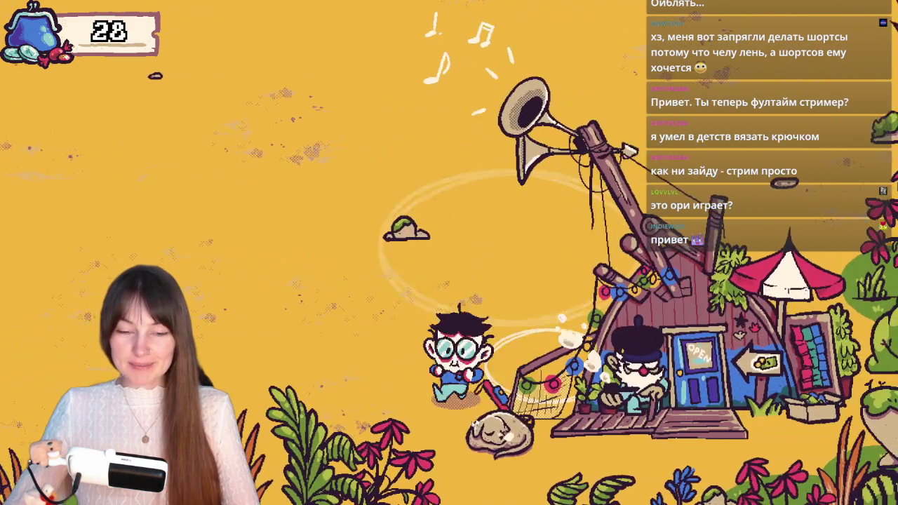
key("a")
key("w")
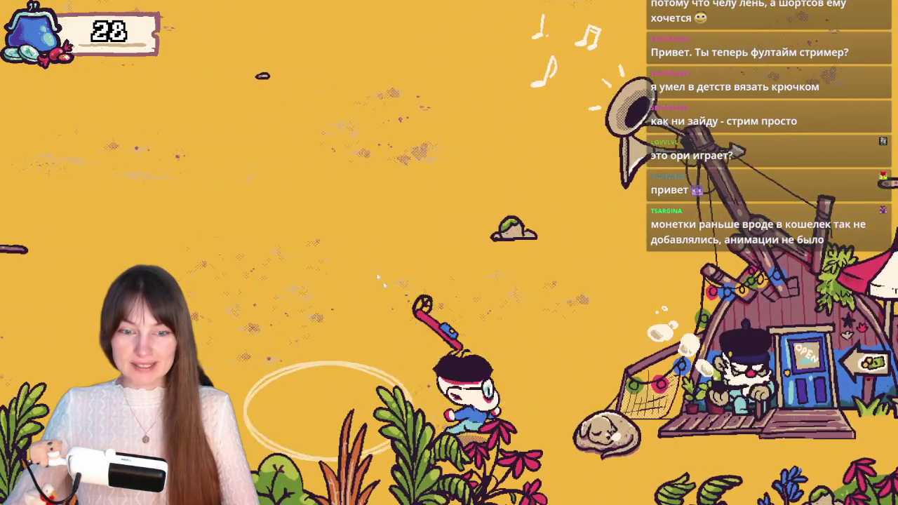
key("w")
key("d")
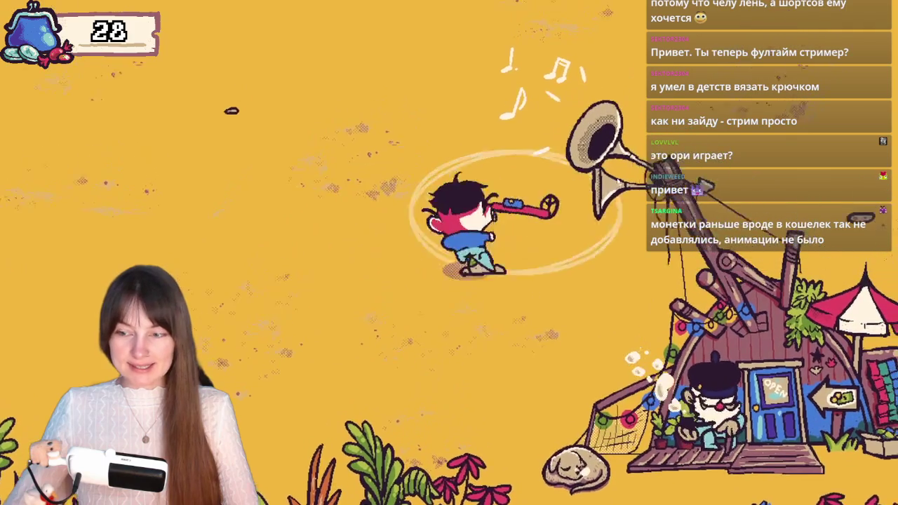
key("d")
key("w")
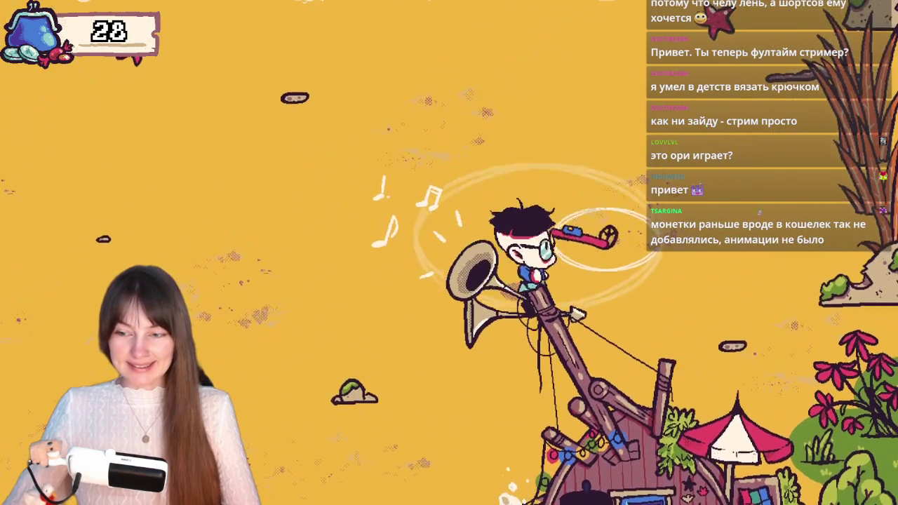
key("w")
key("a")
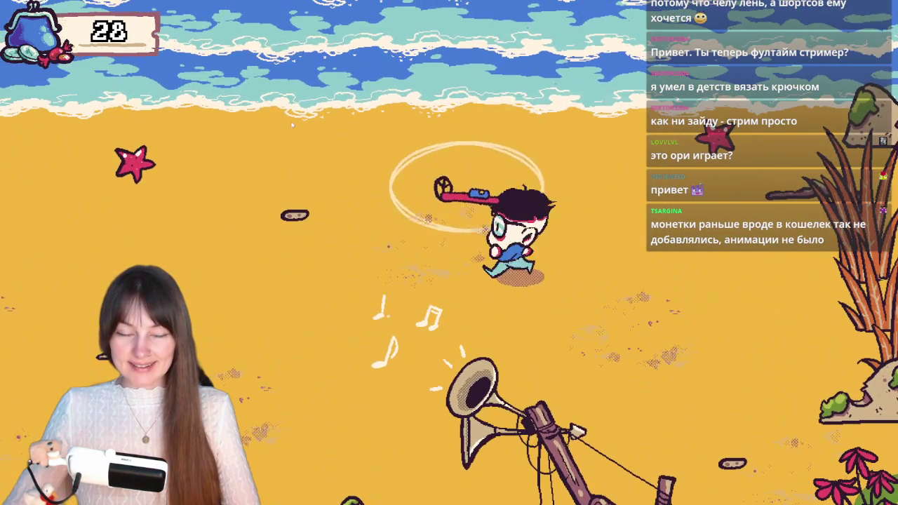
key("a")
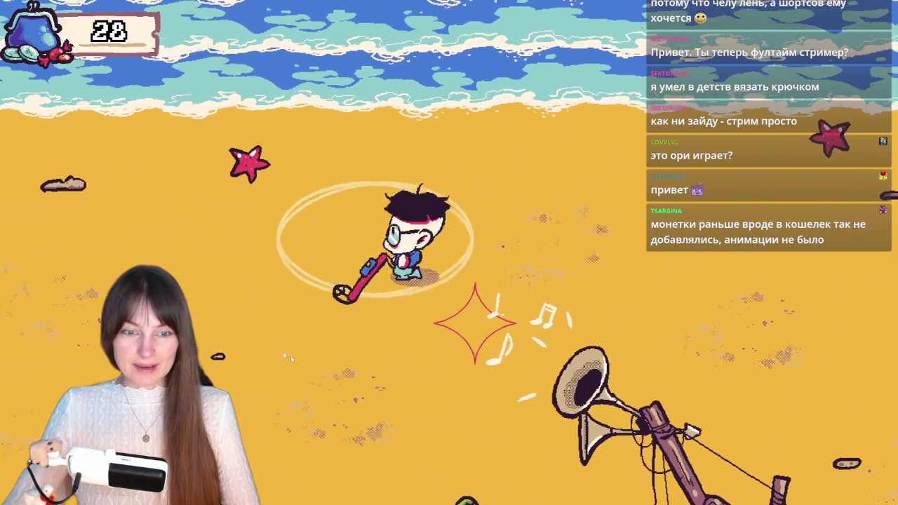
key("d")
key("s")
left_click(547, 349)
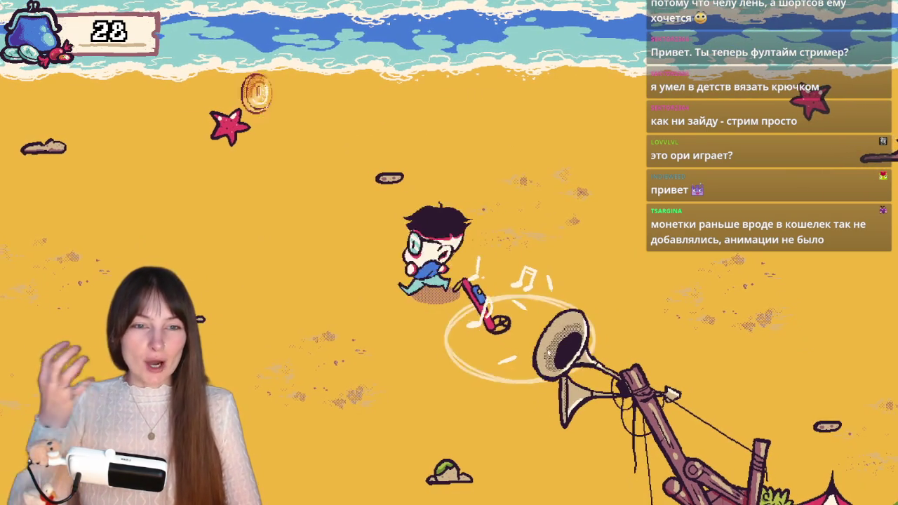
Search down and left across the sand, finishing with a spin swing.
key("a")
key("s")
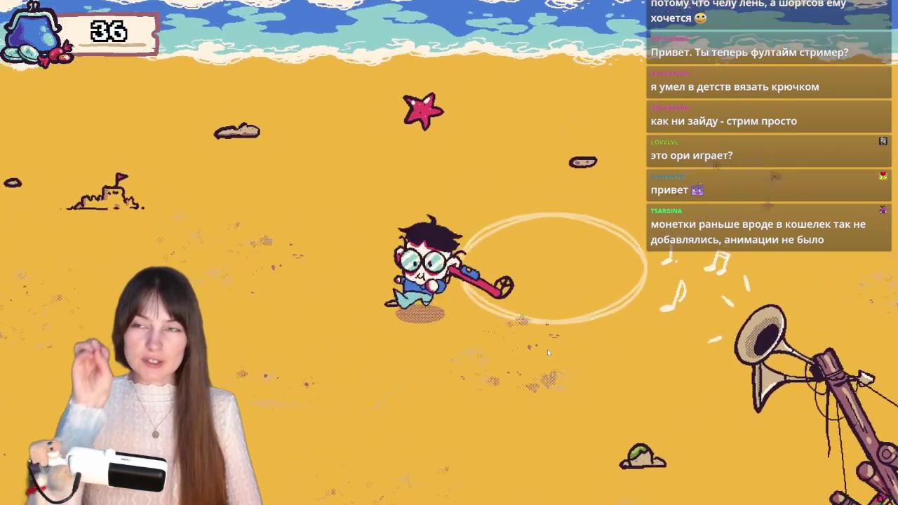
key("s")
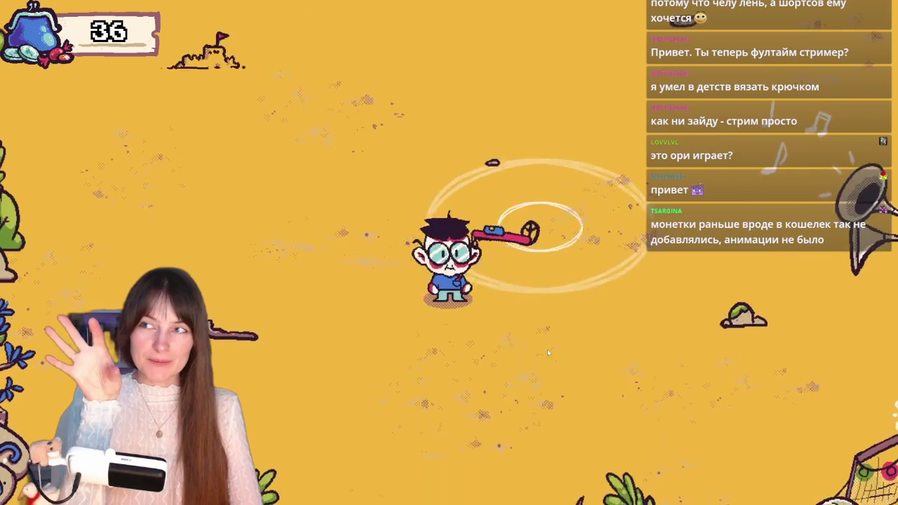
key("s")
key("a")
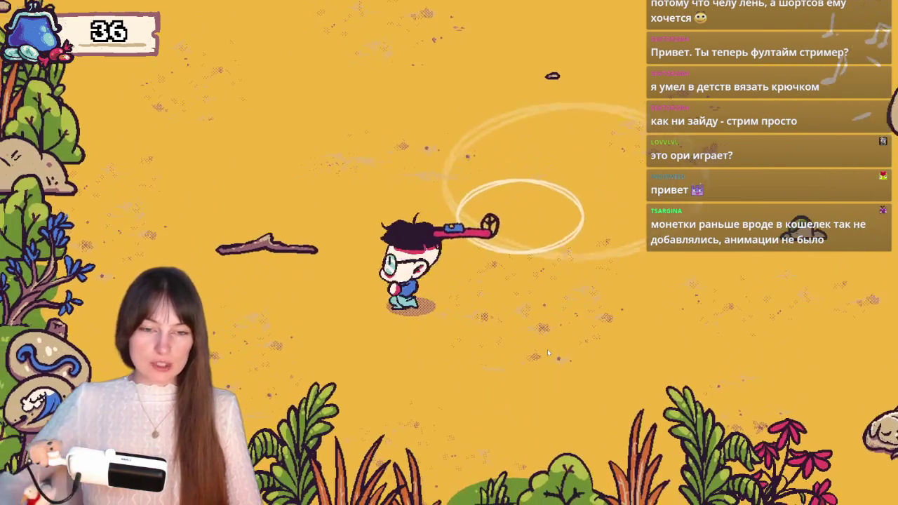
key("w")
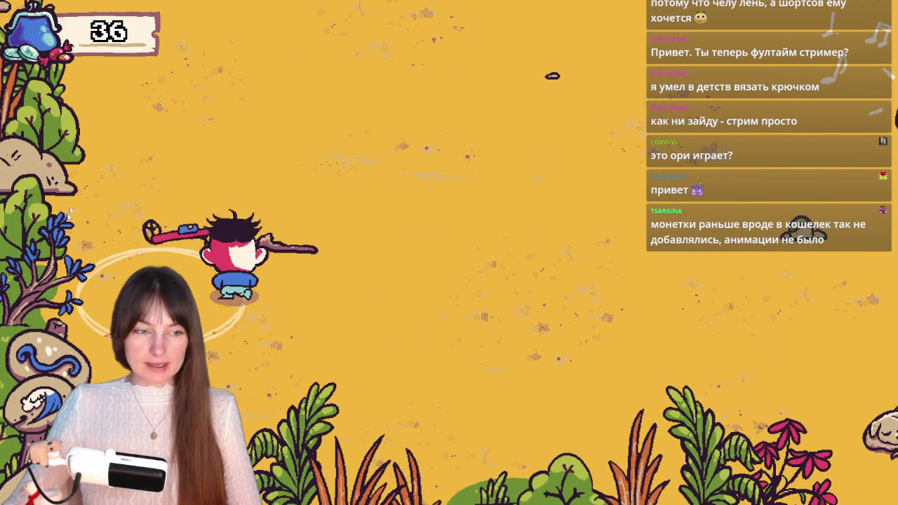
key("w")
key("s")
key("a")
key("a")
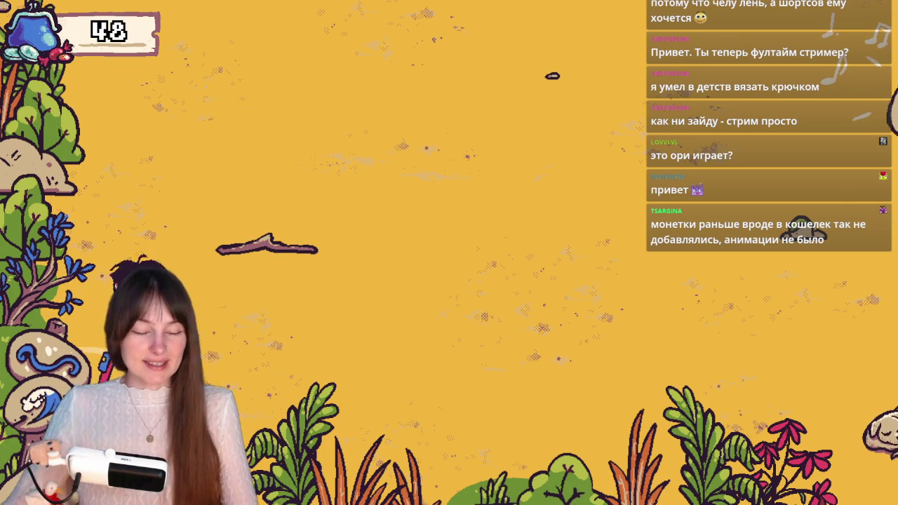
key("Up")
key("space")
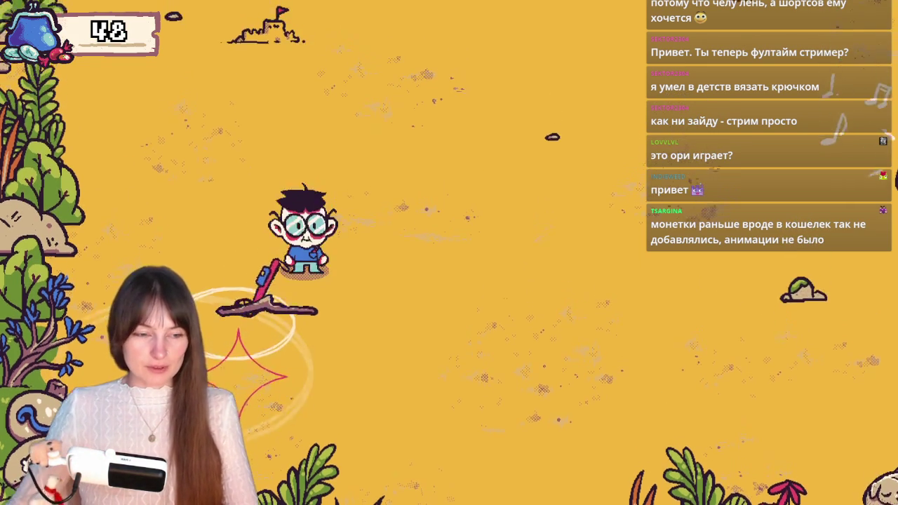
Scan the sand with the metal detector and dig at the signalled spot.
key("Down")
key("Left")
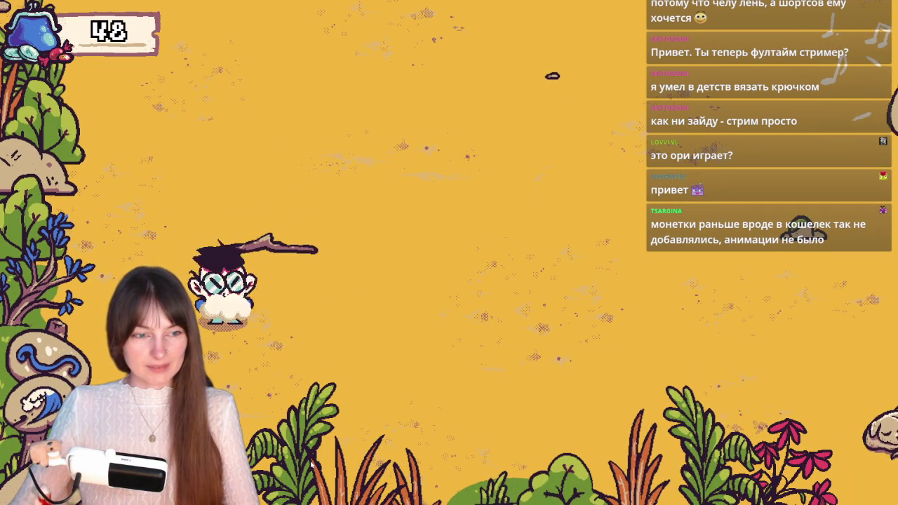
key("Right")
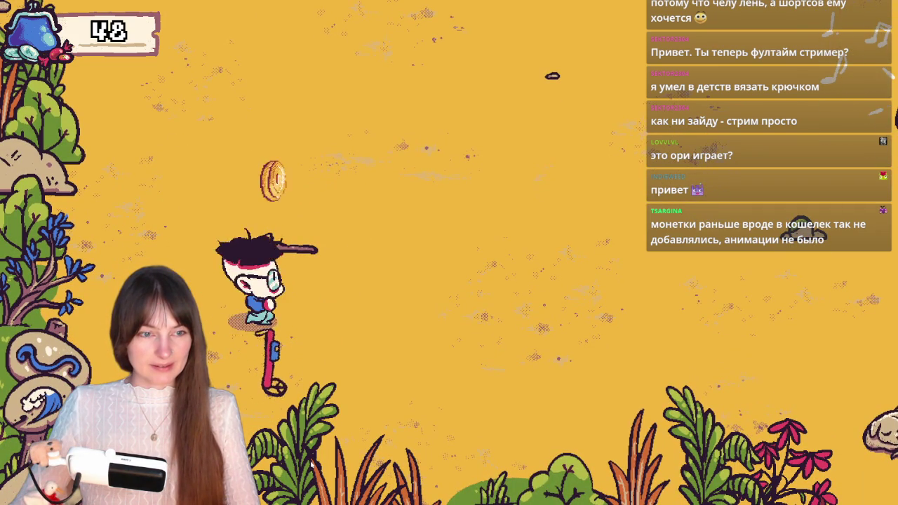
key("Up")
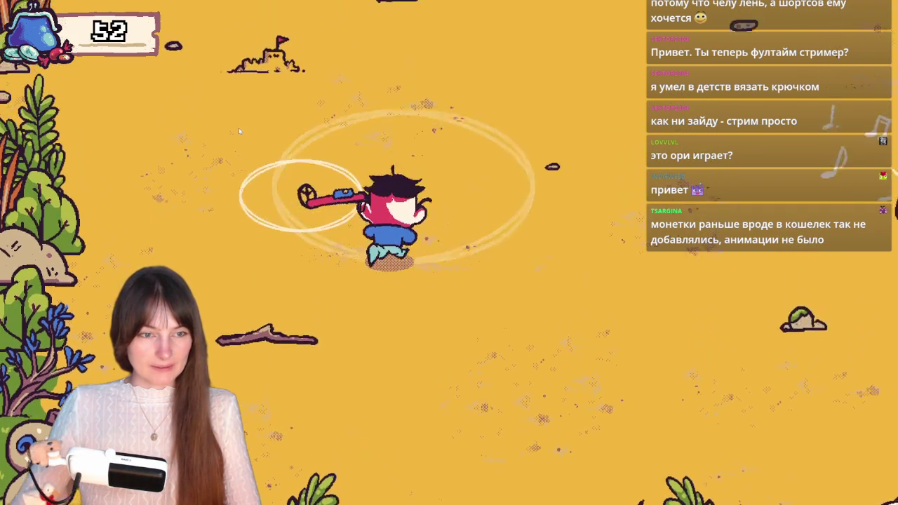
key("Left")
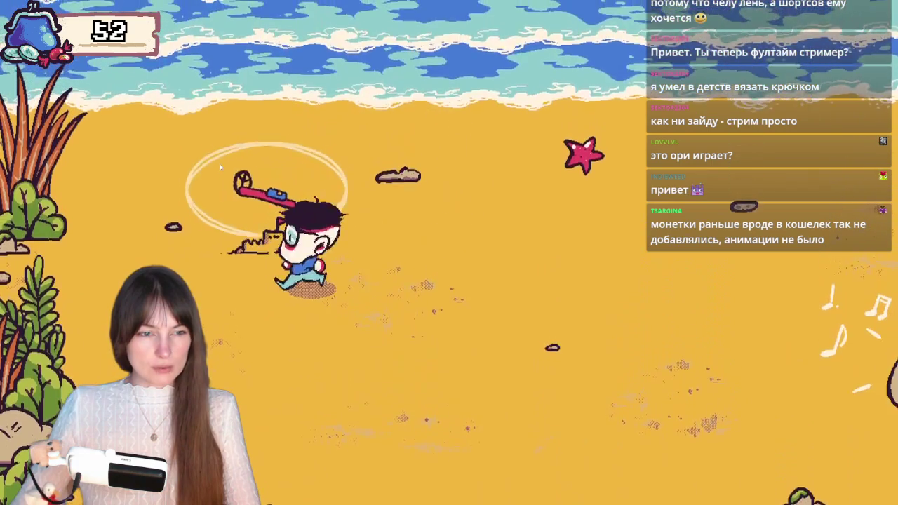
key("Right")
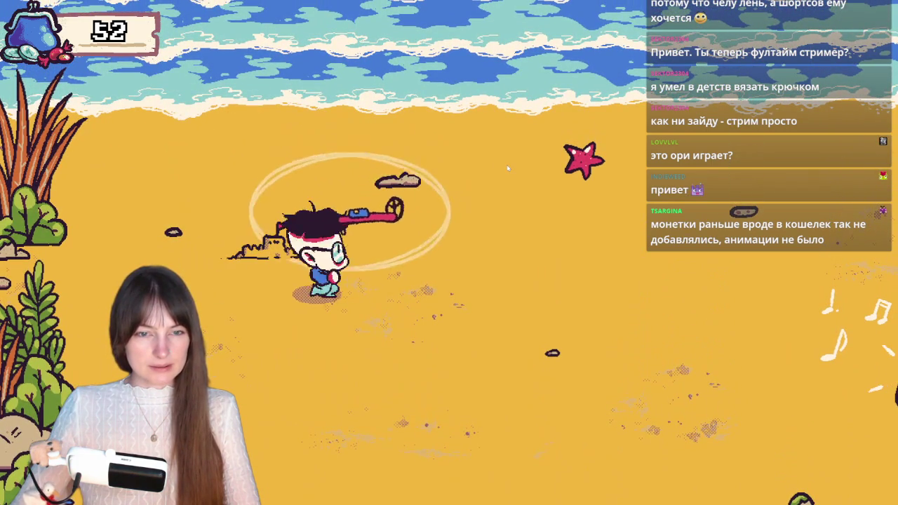
key("Right")
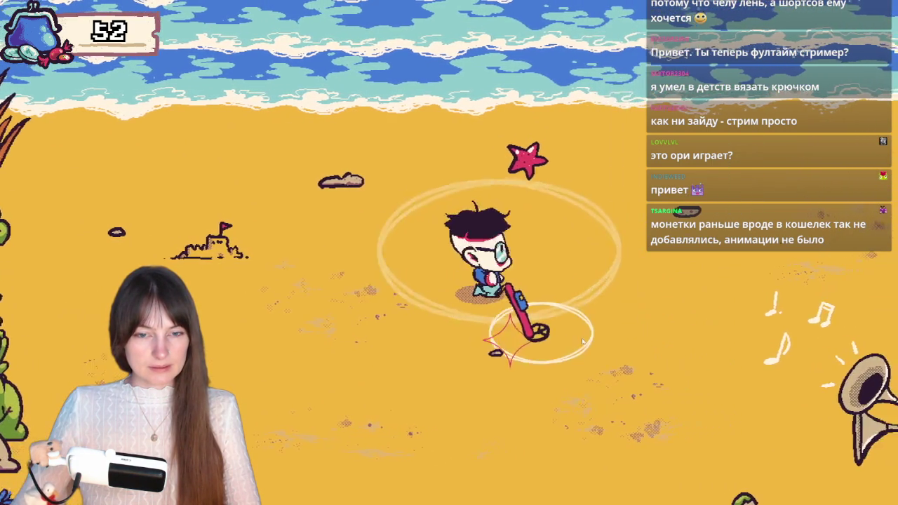
left_click(510, 425)
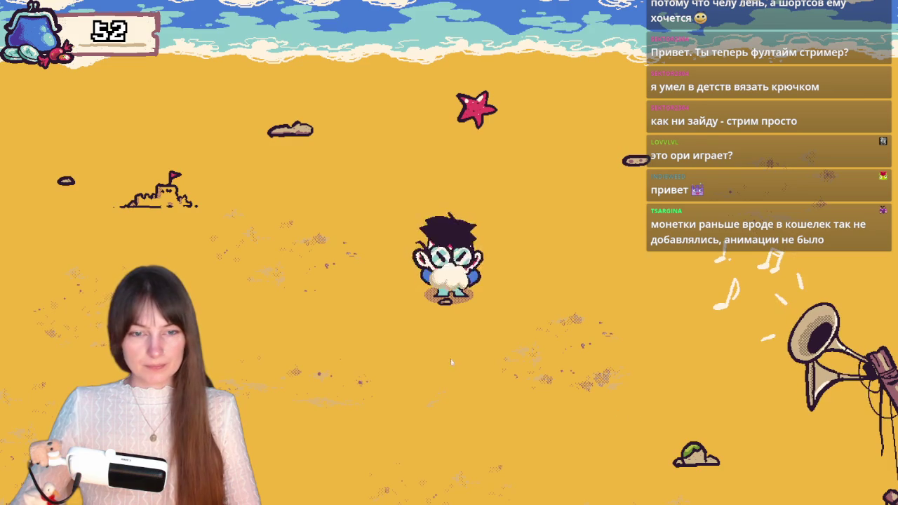
Dig up one more treasure, then walk down and enter the shop.
key("Right")
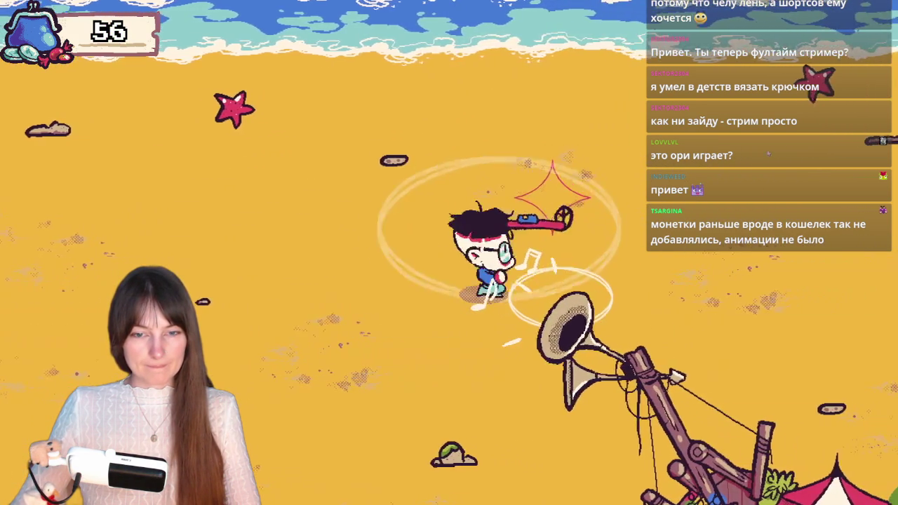
key("Up")
left_click(671, 451)
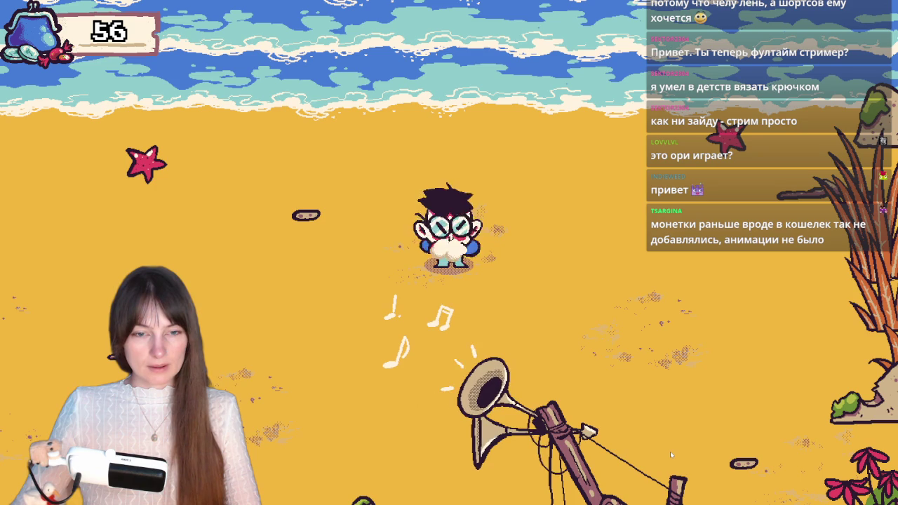
key("Down")
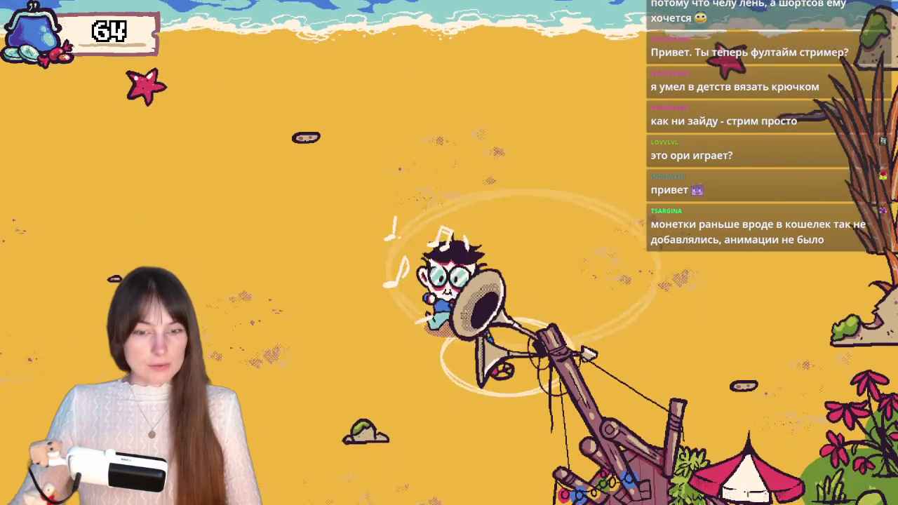
key("Down")
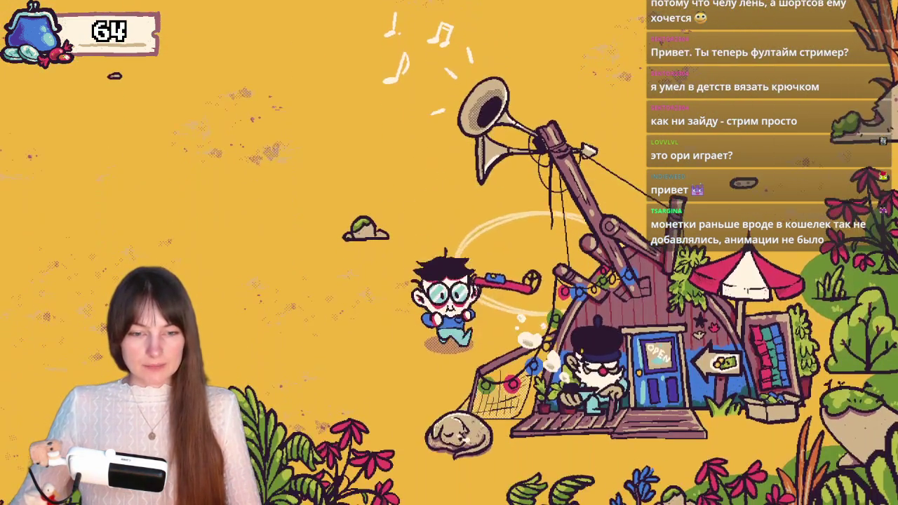
key("Down")
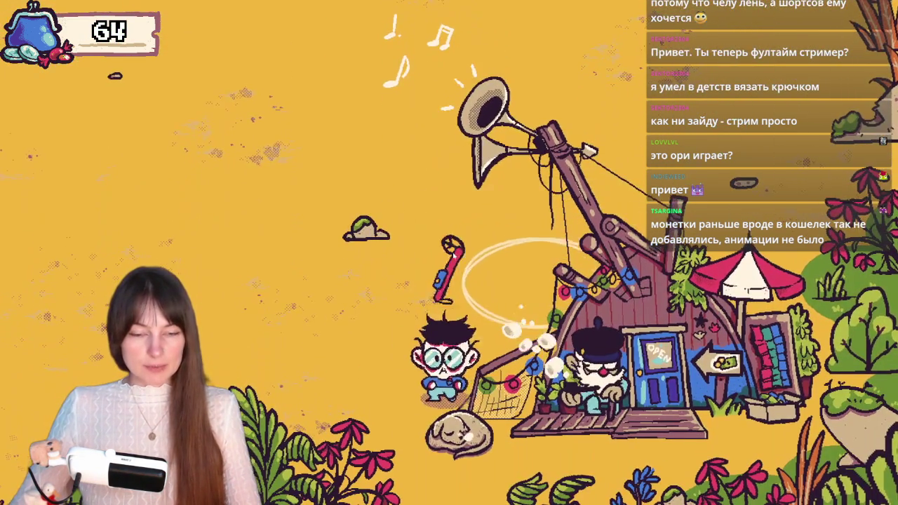
key("e")
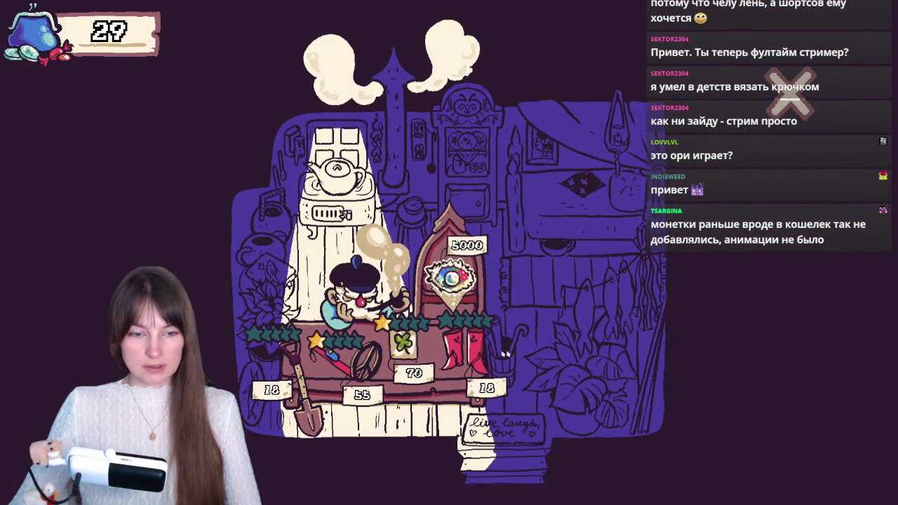
Exit the shop back to the beach with 11 coins left.
key("Escape")
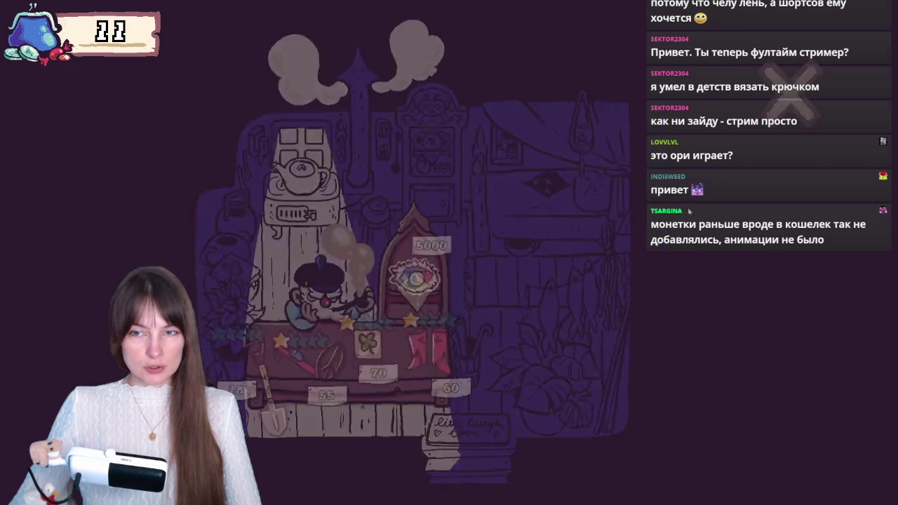
Scan the beach and dig at signalled spots near the shore and further right.
key("a")
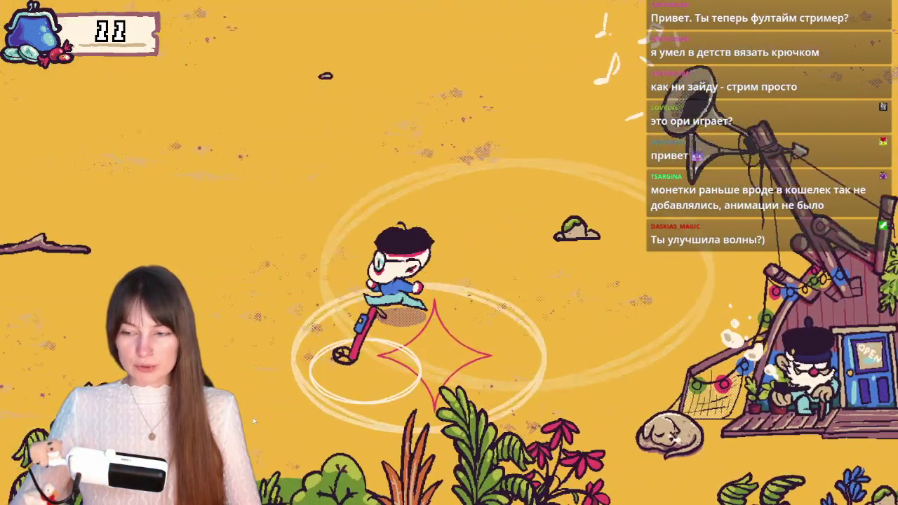
key("d")
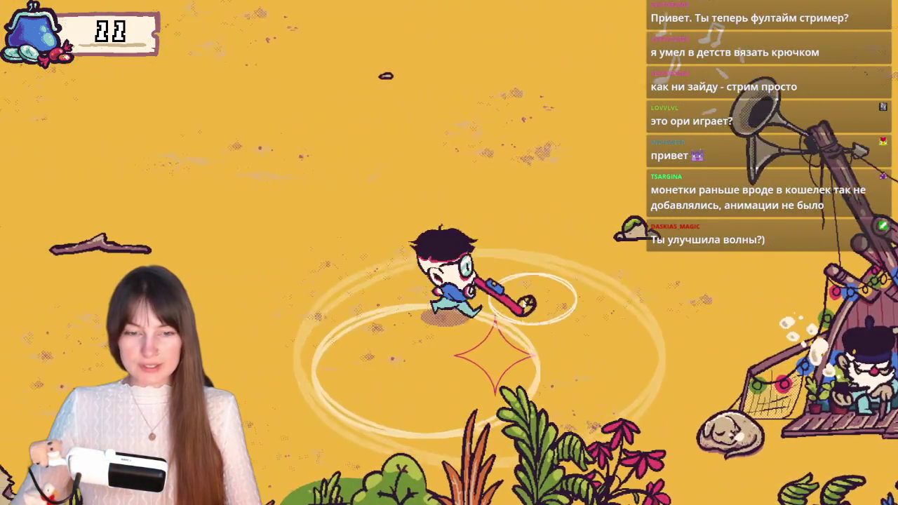
key("s")
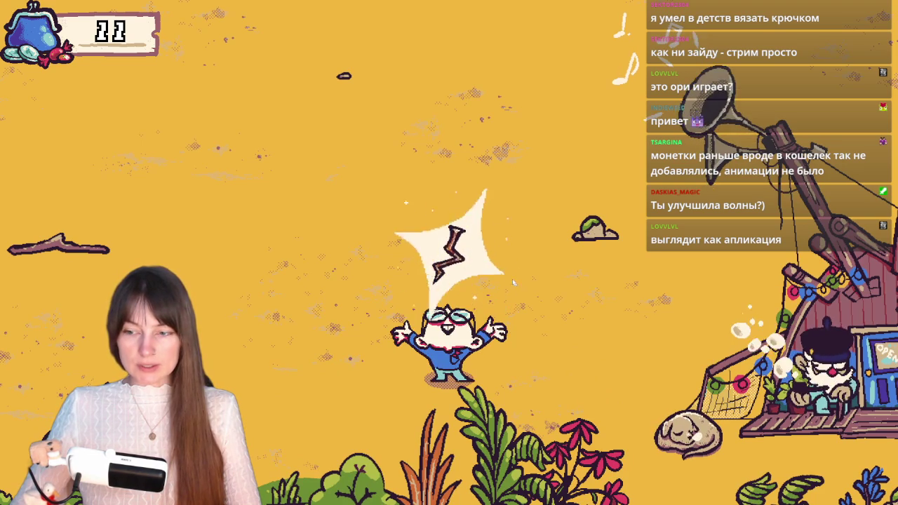
key("a")
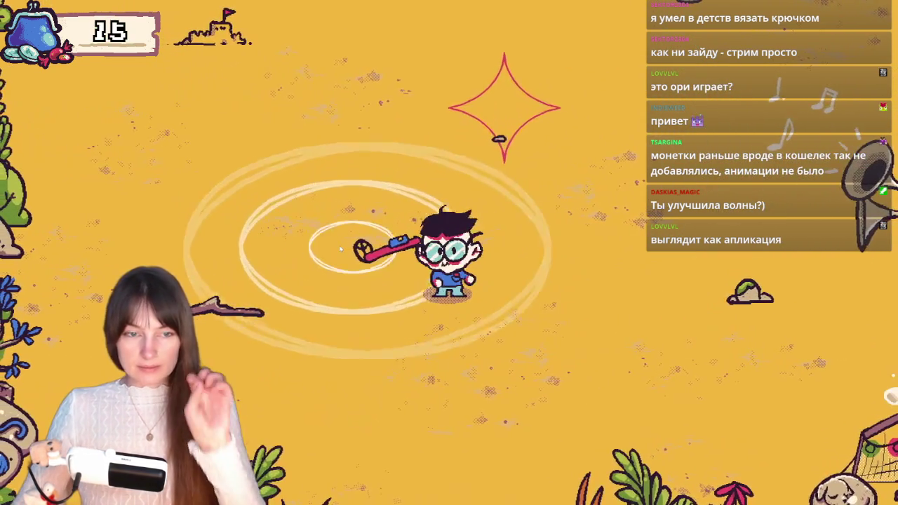
key("w")
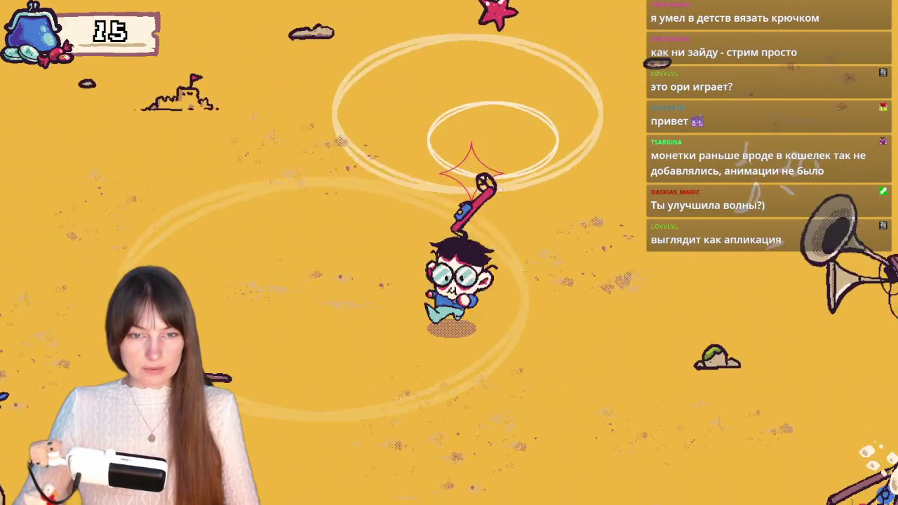
left_click(499, 188)
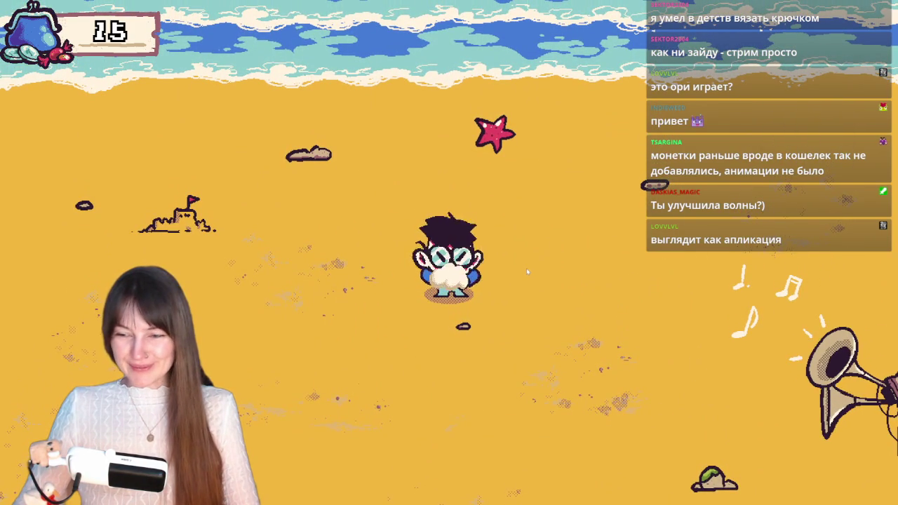
key("d")
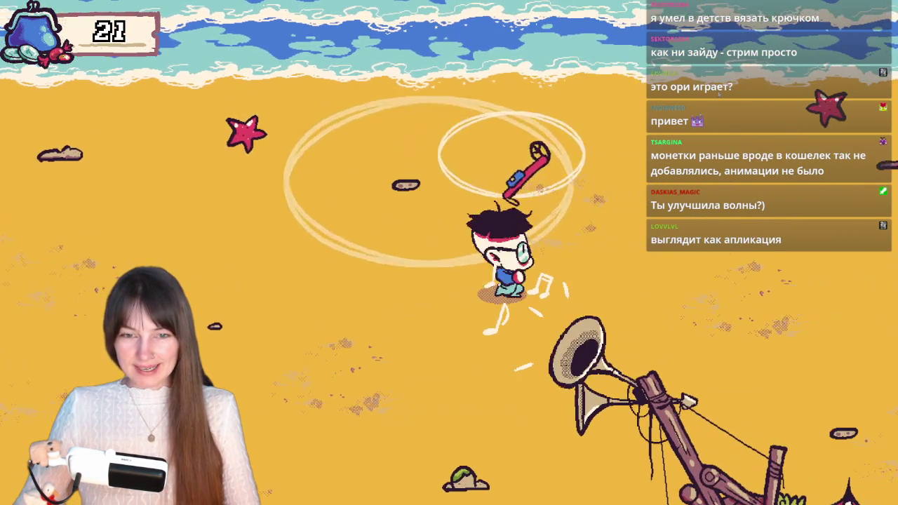
key("d")
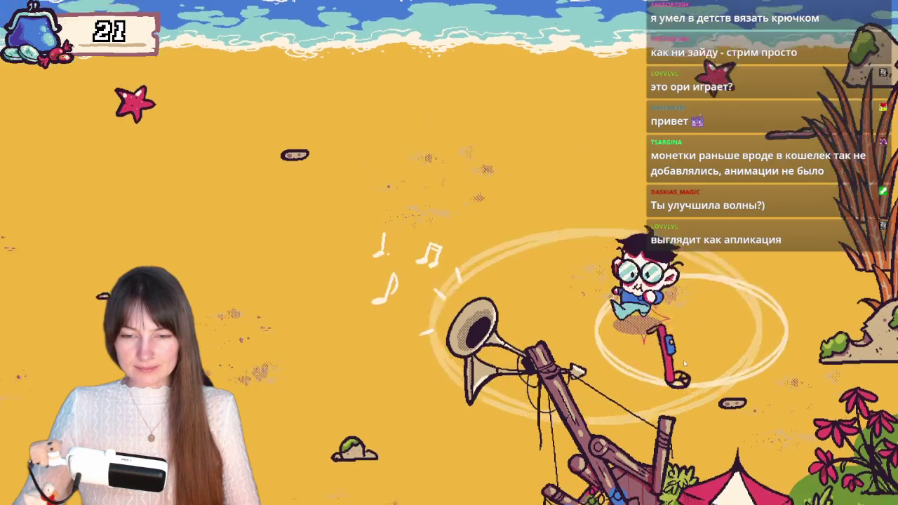
left_click(684, 360)
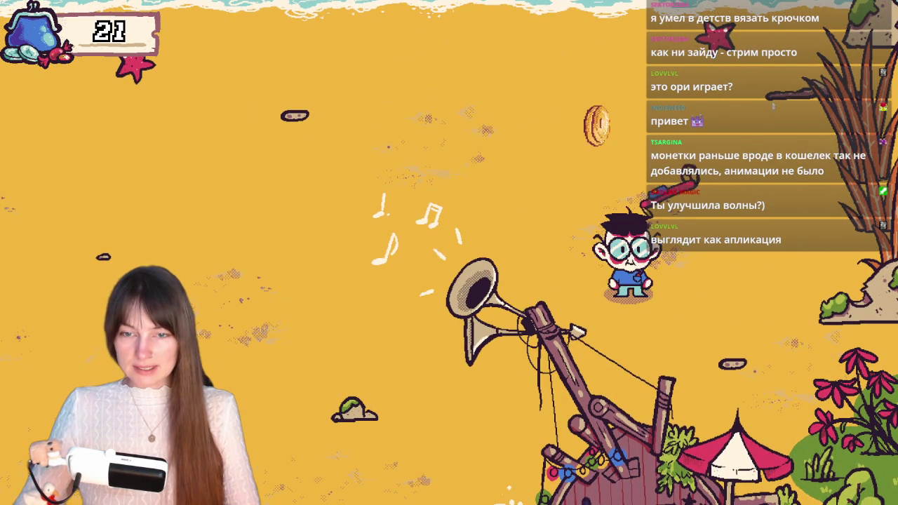
Collect more coins up to 41, then walk down toward the shop.
key("w")
left_click(773, 124)
key("w")
key("d")
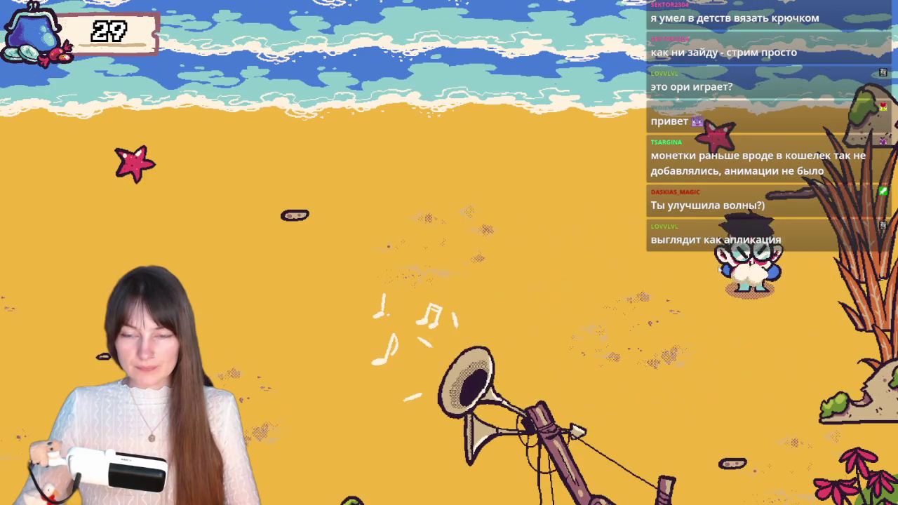
left_click(719, 274)
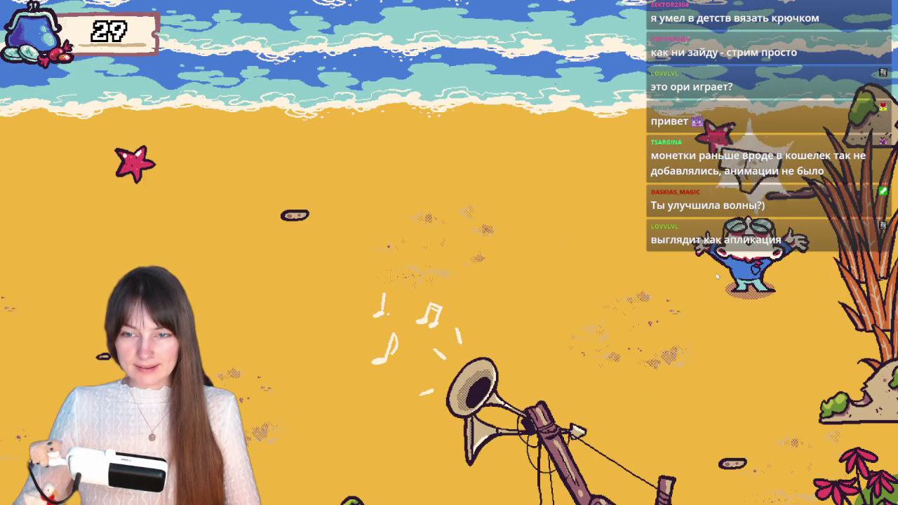
key("a")
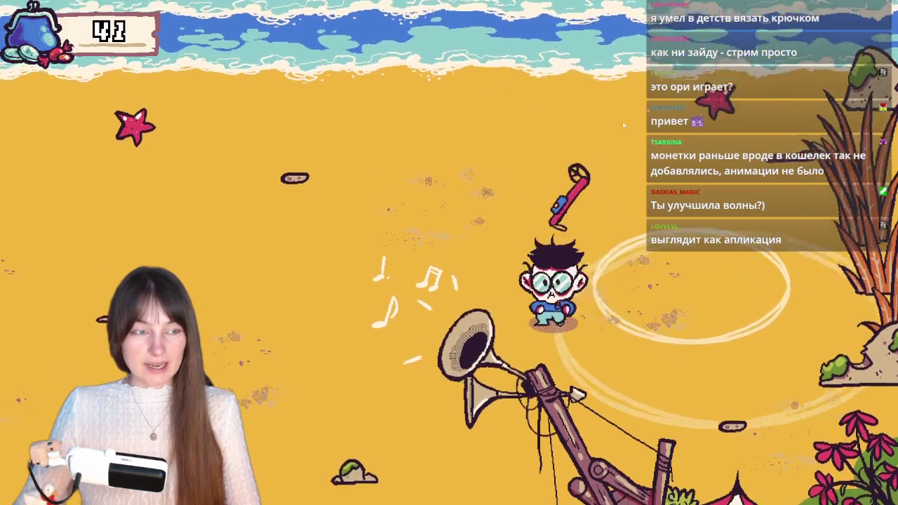
key("s")
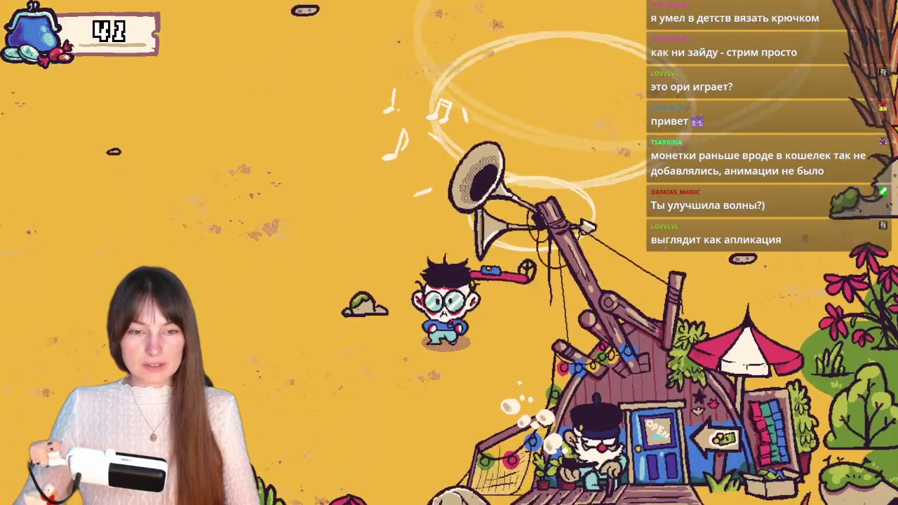
Buy the 18-coin upgrade for the leftmost red boots item, then close the shop.
key("e")
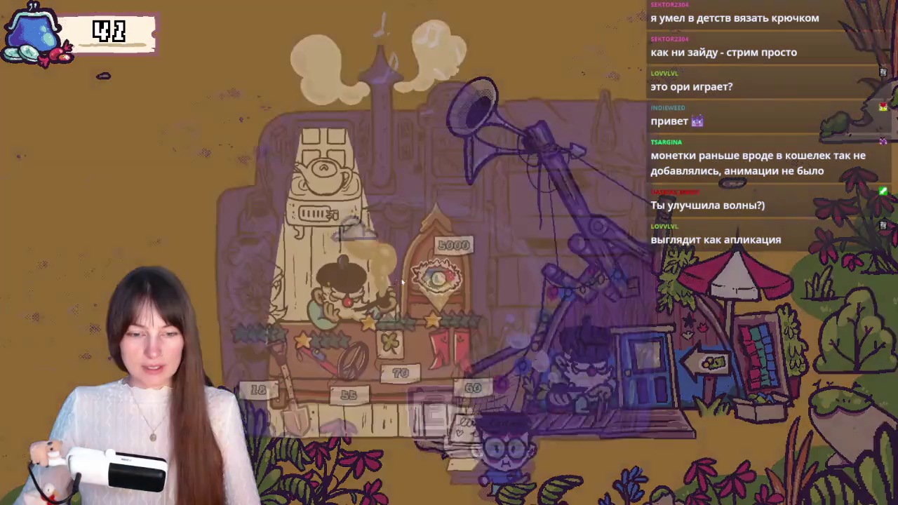
key("s")
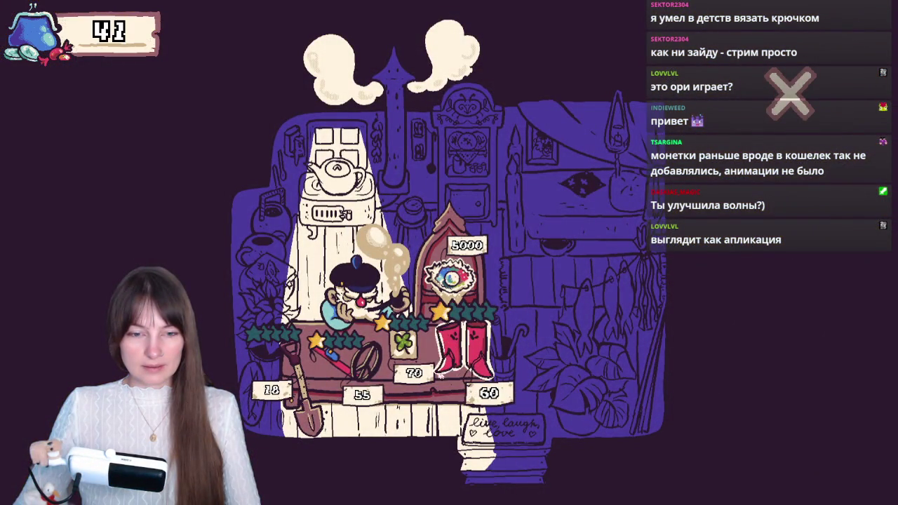
left_click(335, 382)
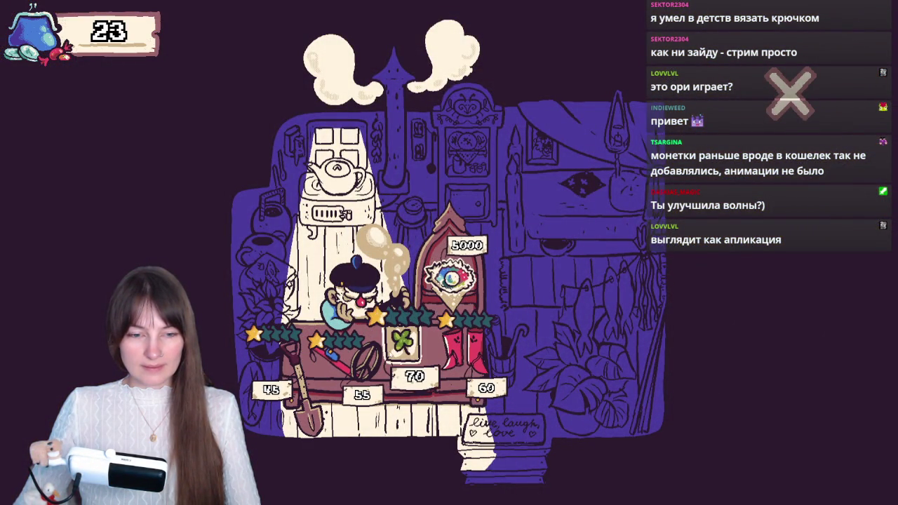
left_click(789, 97)
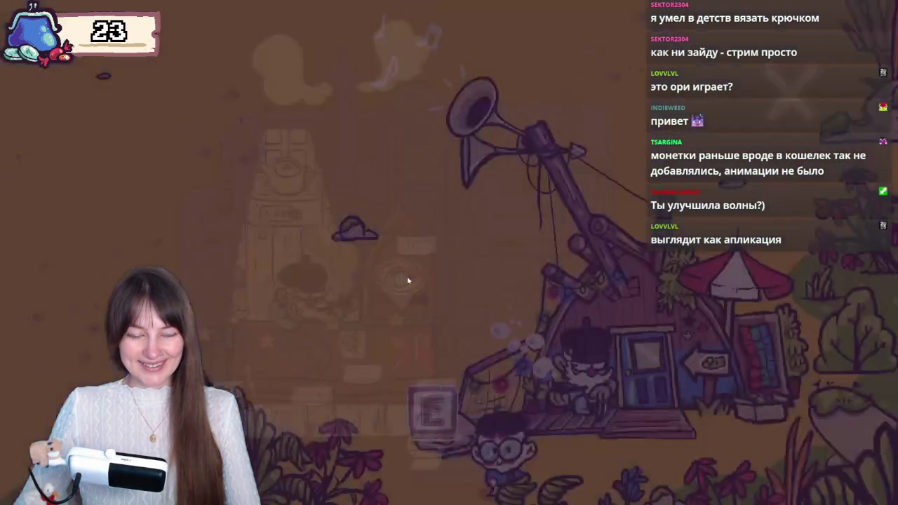
key("a")
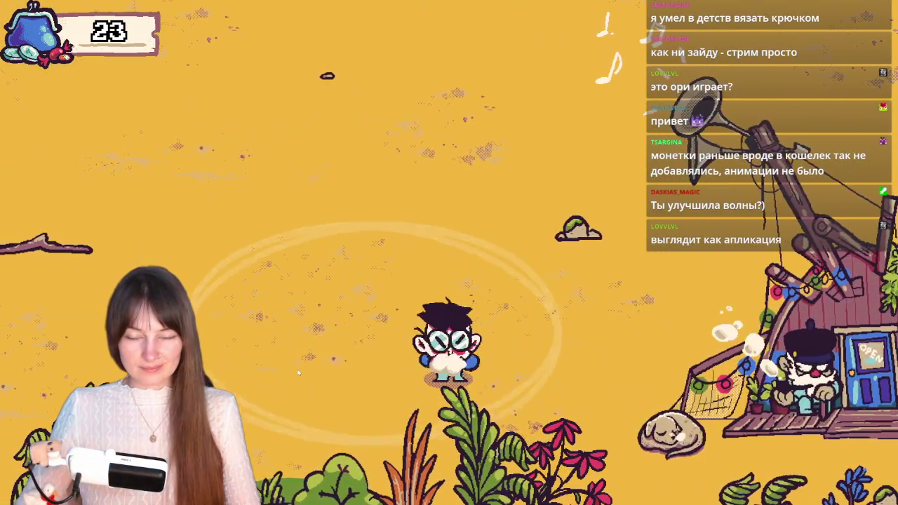
Use the special ability and roam the beach collecting coins up to 59.
key("space")
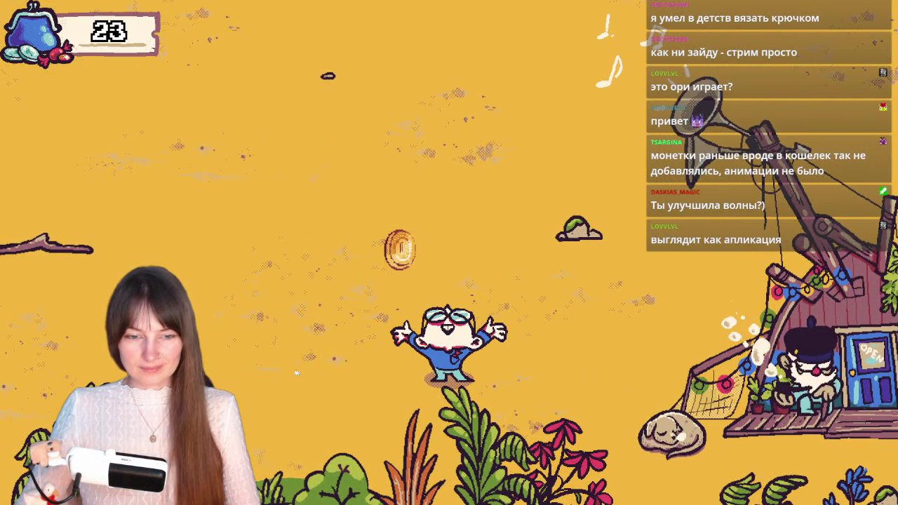
key("a")
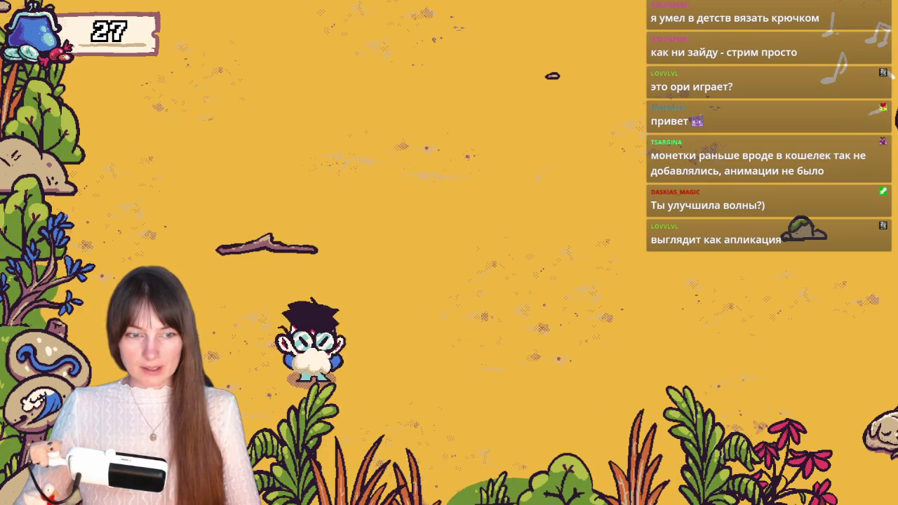
key("a")
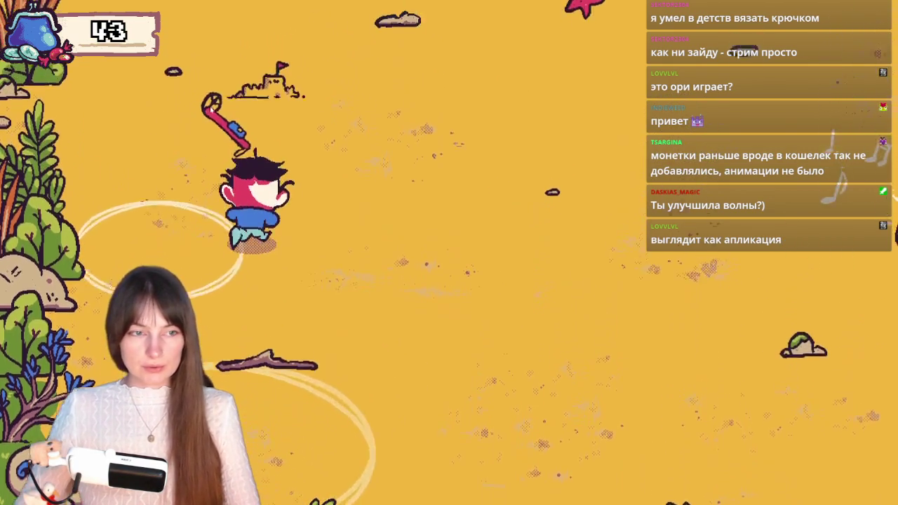
key("w")
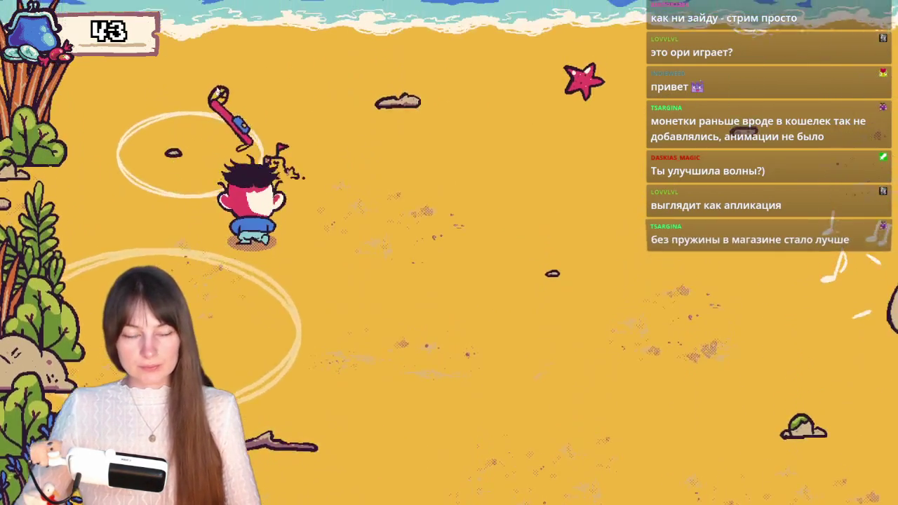
key("d")
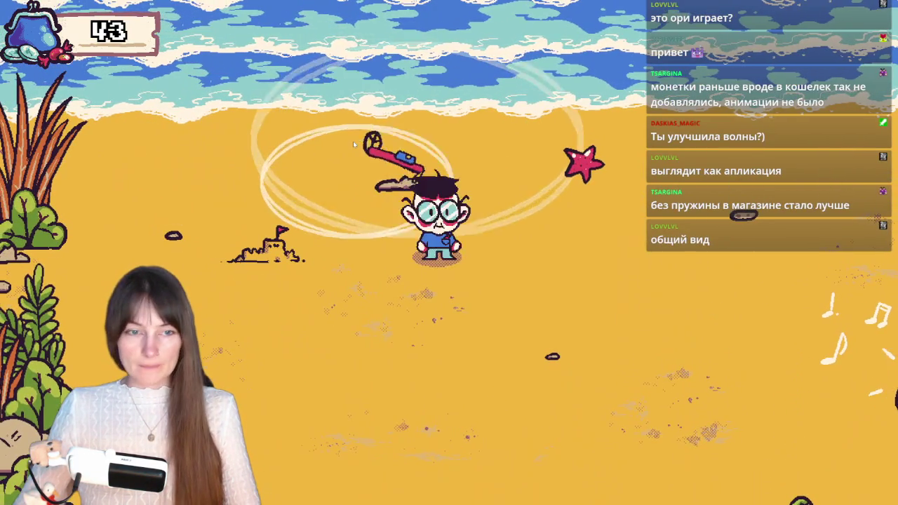
key("a")
key("s")
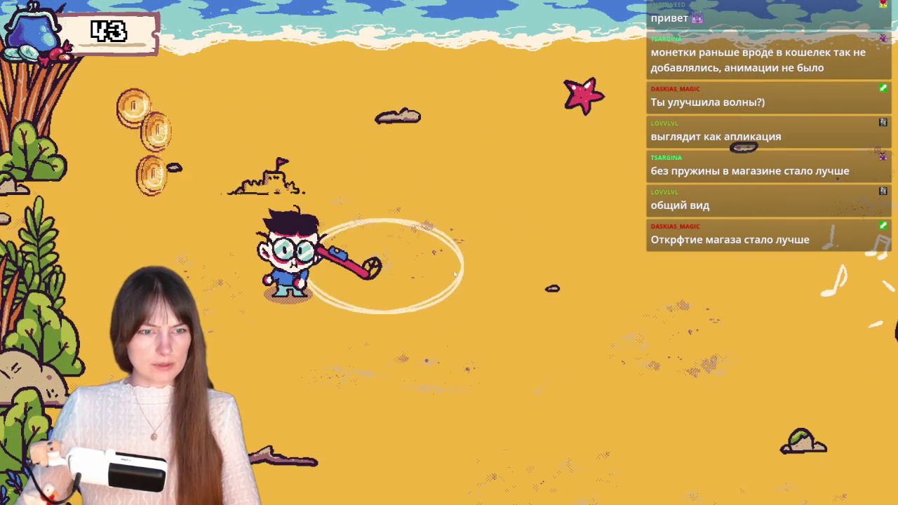
Leave fullscreen and search Google for 'аппликация' in a new tab.
key("Escape")
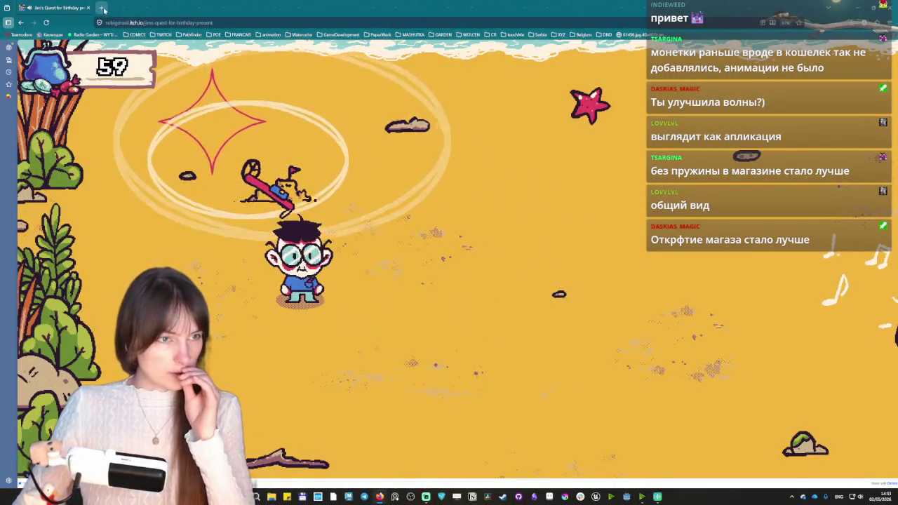
key("ctrl+t")
type("fg")
key("BackSpace")
key("BackSpace")
key("alt+shift")
type("аплика")
key("Return")
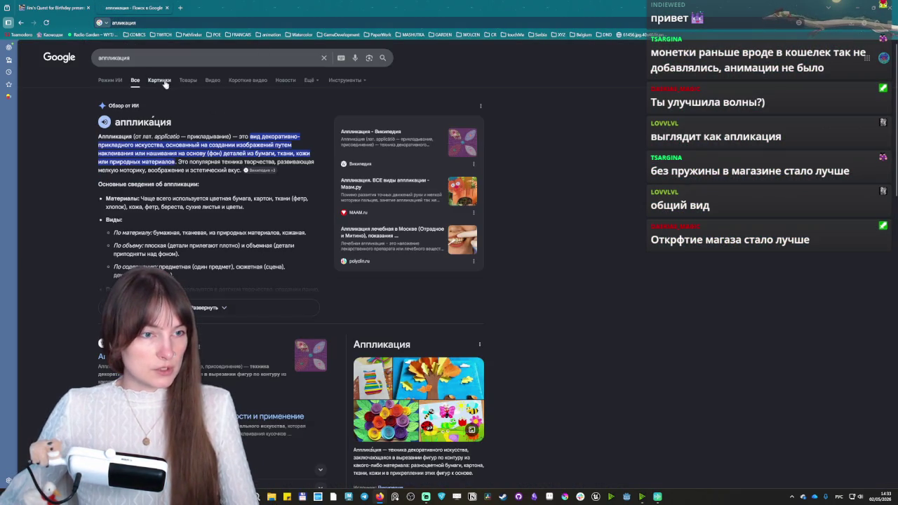
Preview the squirrel leaf-collage in image results and shrink the browser window.
left_click(159, 80)
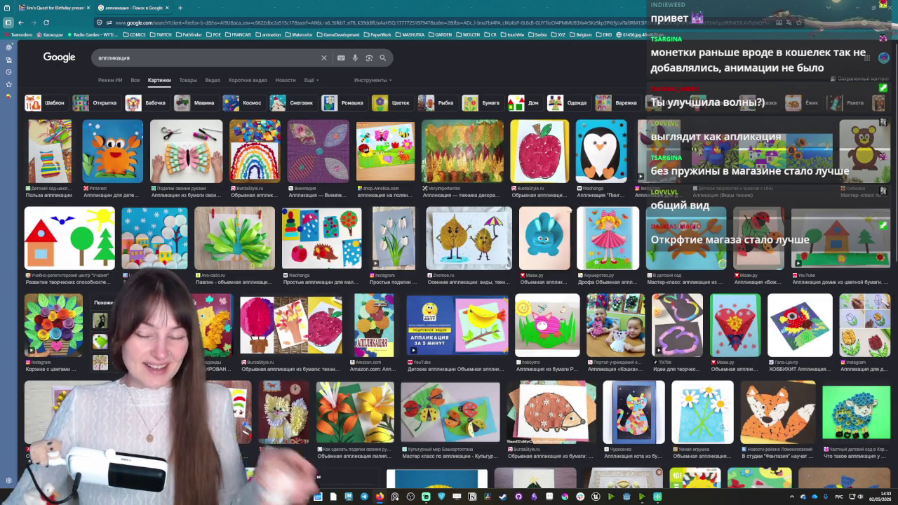
left_click(742, 149)
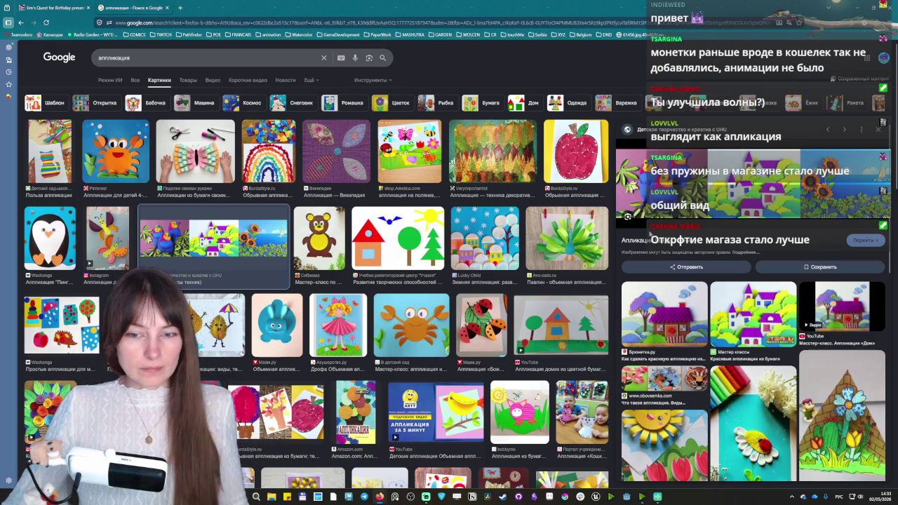
scroll(394, 317, "down", 5)
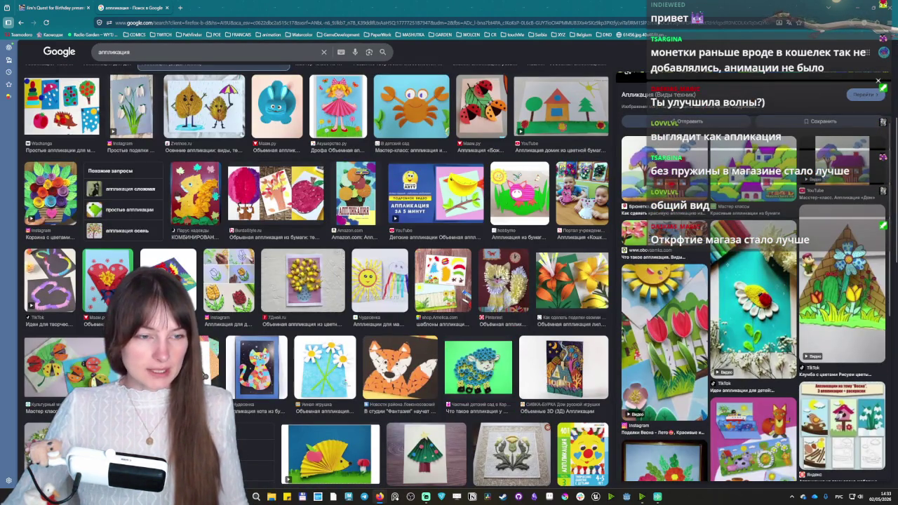
left_click(199, 193)
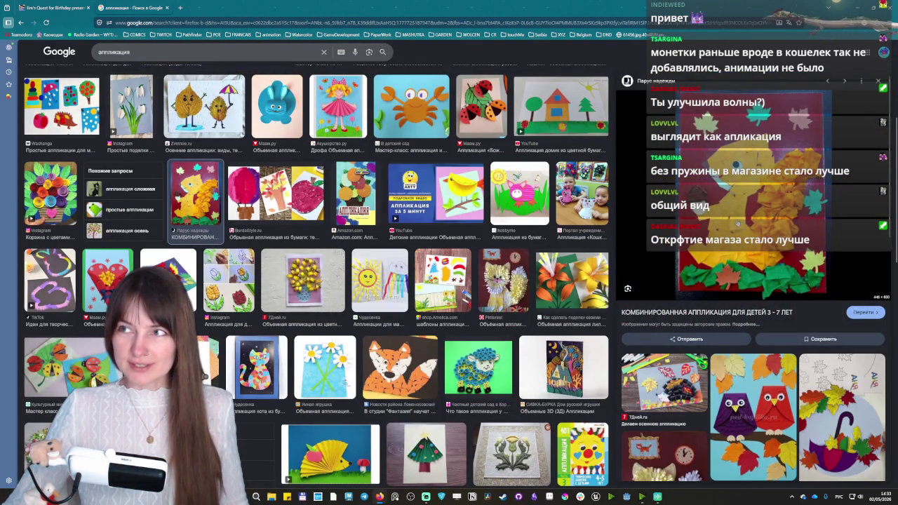
mouse_move(527, 8)
left_mouse_down()
mouse_move(422, 50)
mouse_move(434, 51)
left_mouse_up()
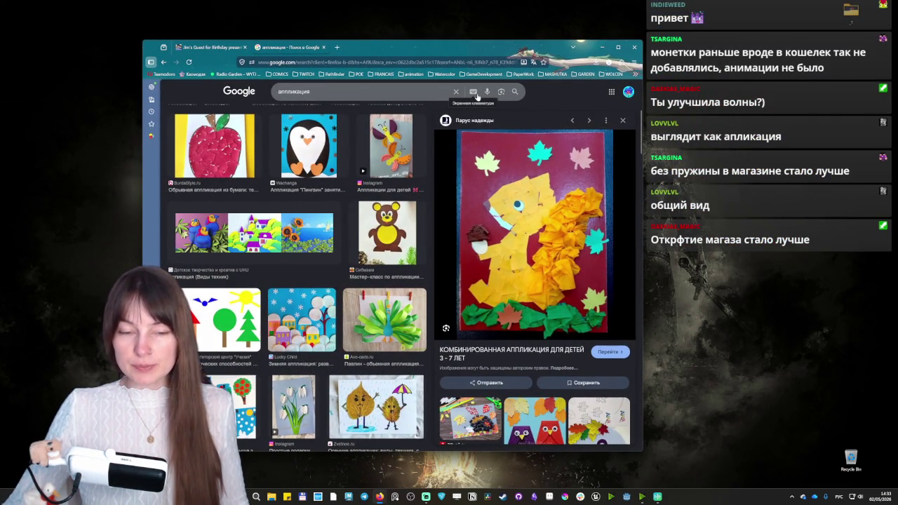
Return to the game, maximize the browser, and walk into the shop.
left_click(218, 47)
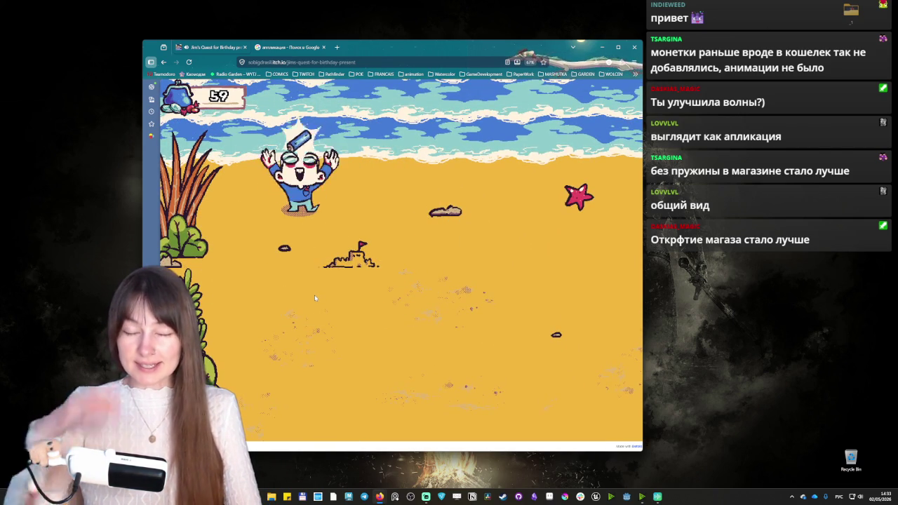
key("Right")
key("Down")
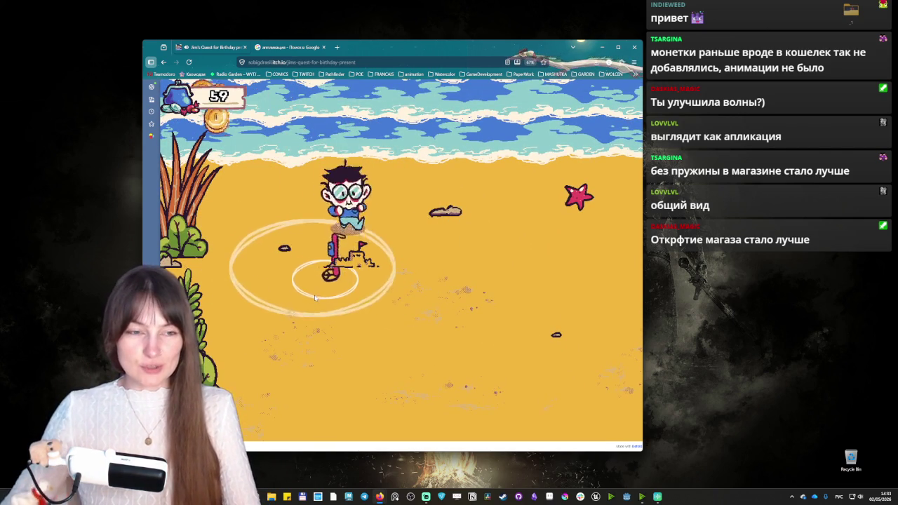
key("Down")
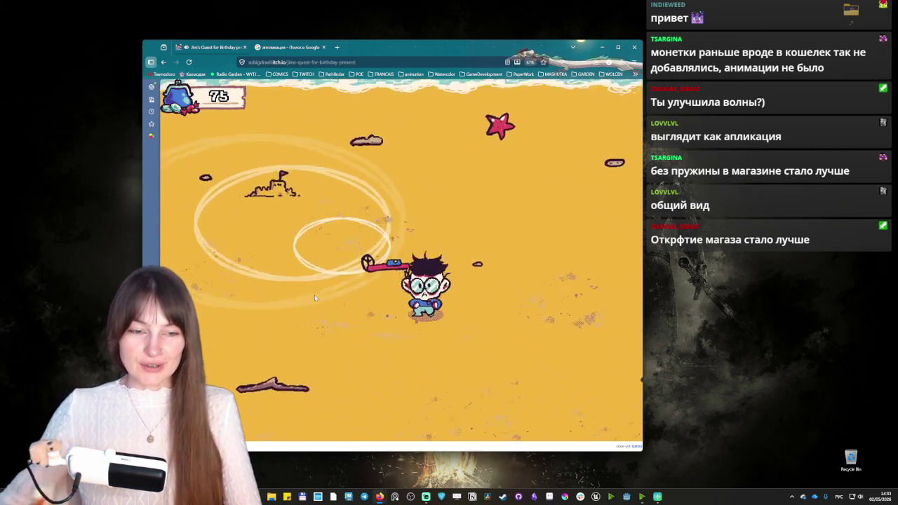
double_click(595, 45)
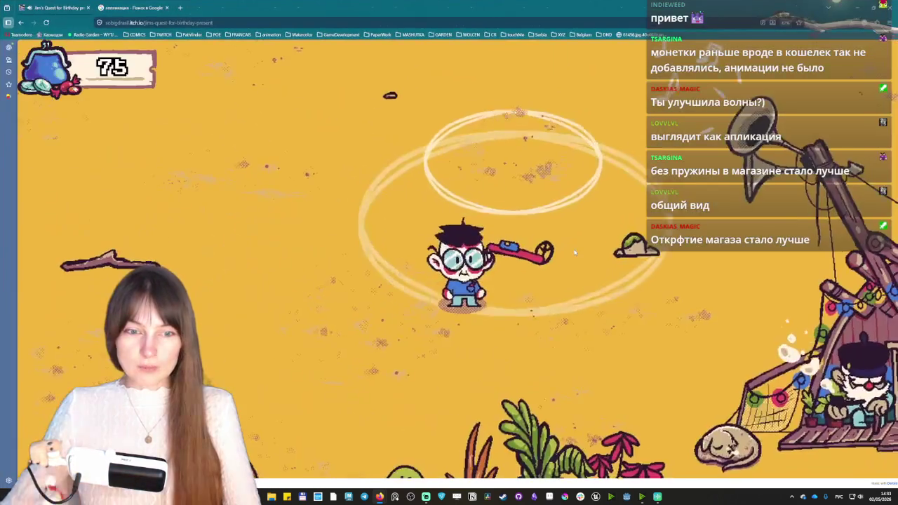
key("Right")
key("Down")
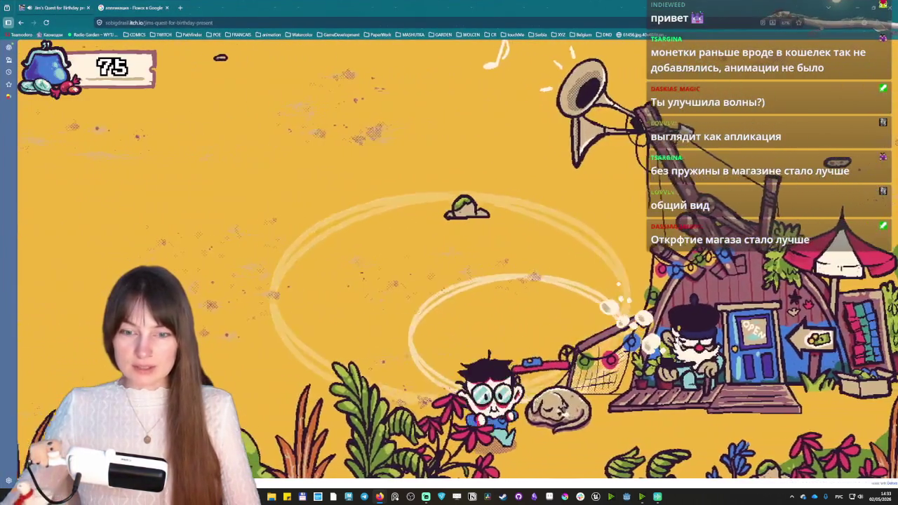
key("e")
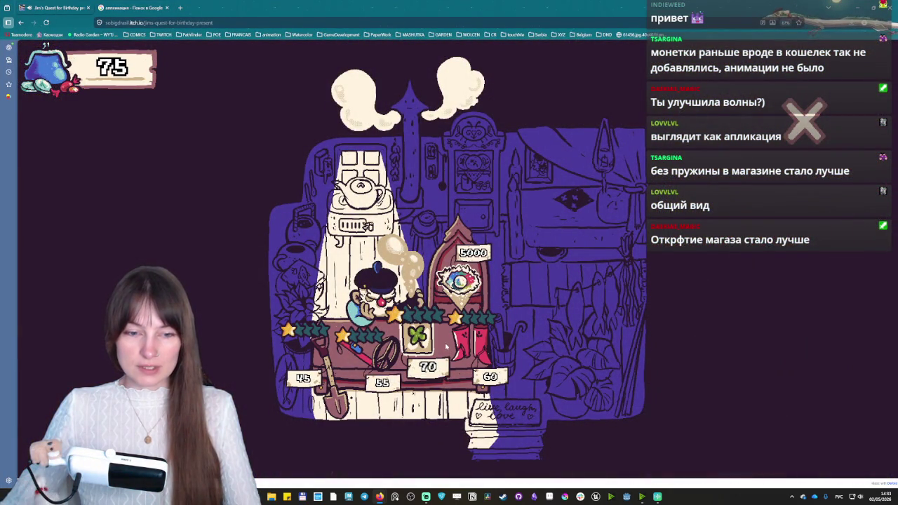
Leave the shop, walk left across the beach, and bring up Aseprite's start screen.
key("Escape")
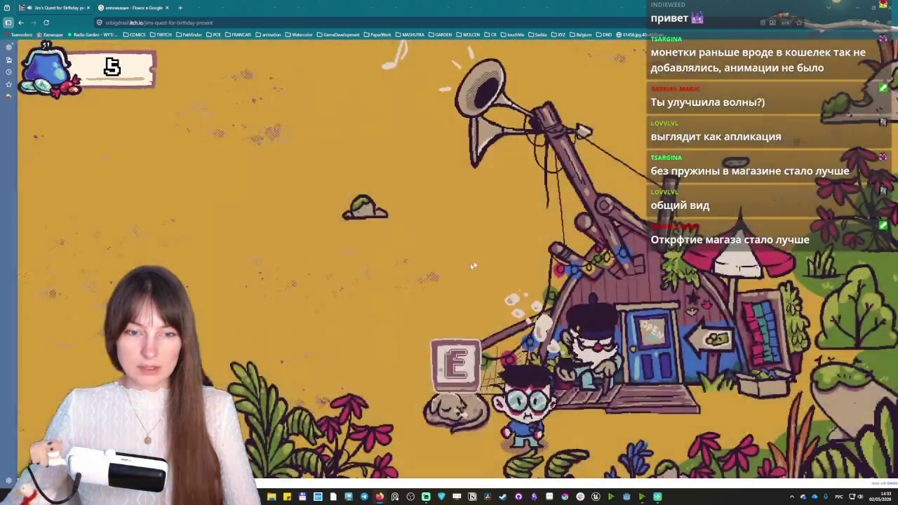
key("Up")
key("Left")
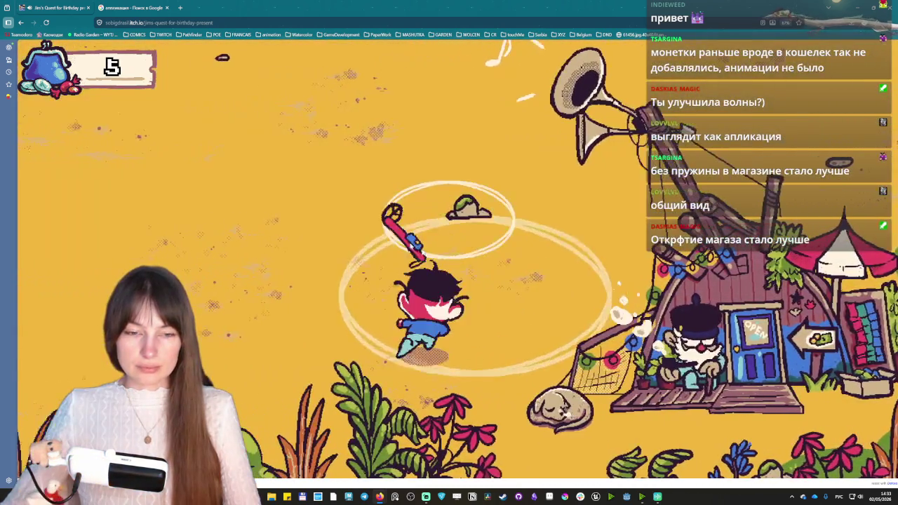
key("Left")
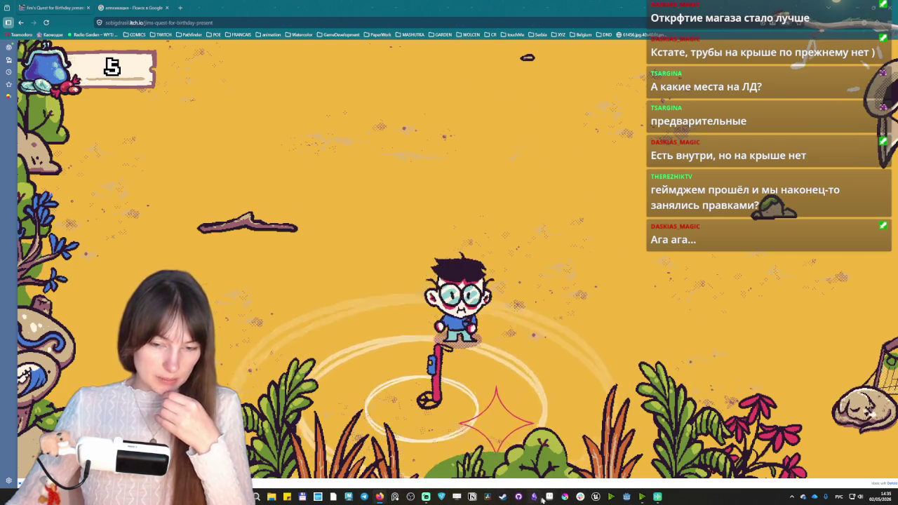
left_click(550, 497)
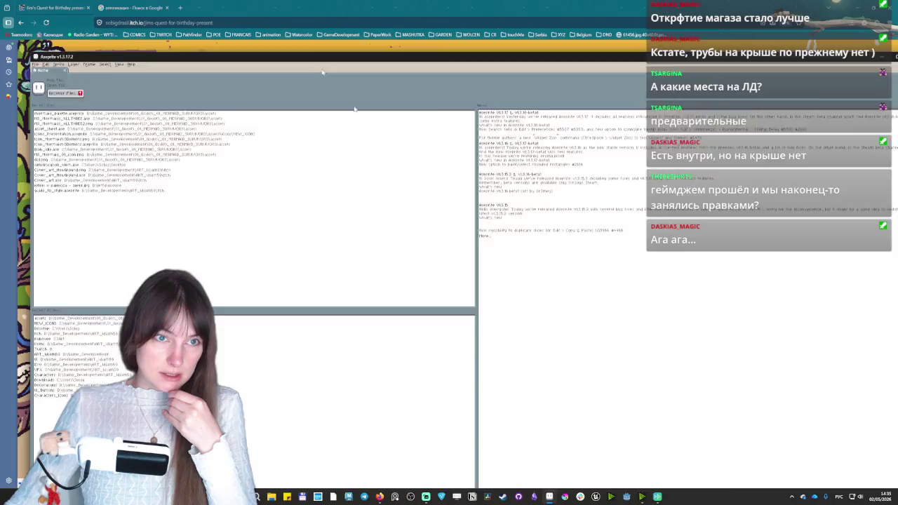
Minimize Aseprite and hide all remaining windows to reveal the desktop wallpaper.
left_click(550, 497)
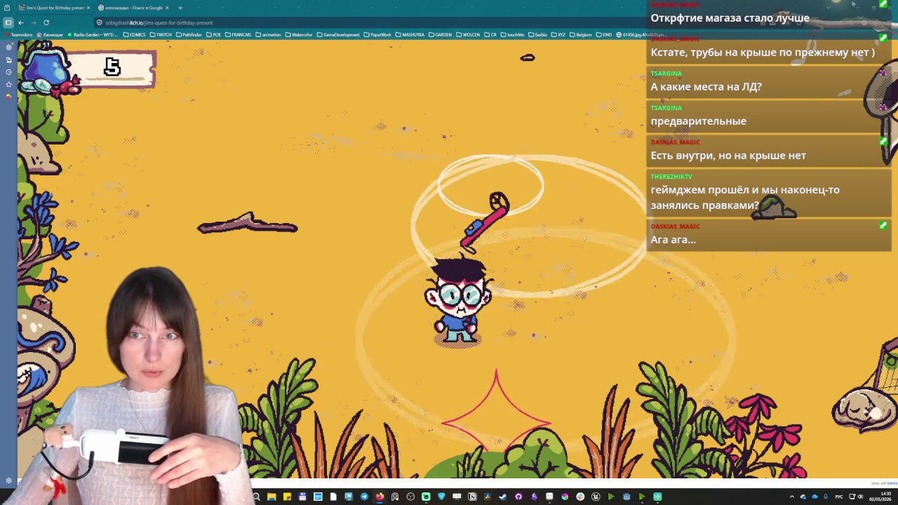
key("super+d")
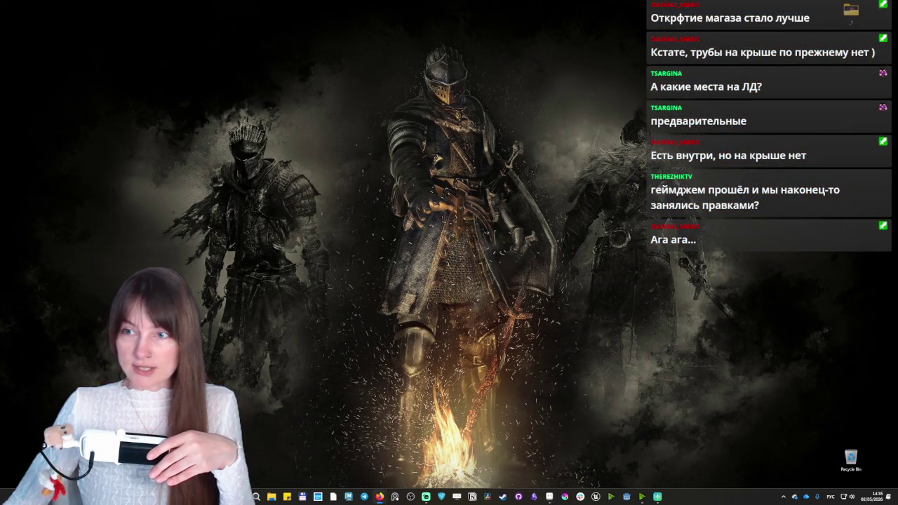
Bring up the Twitch chat popout, move it right, hide it, then restore Aseprite.
left_click(380, 497)
left_click_drag(735, 4, 735, 30)
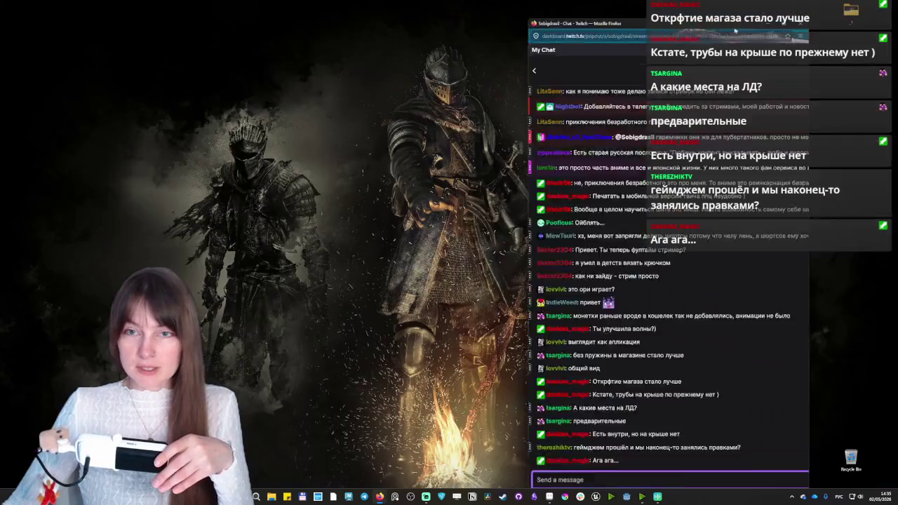
key("super+d")
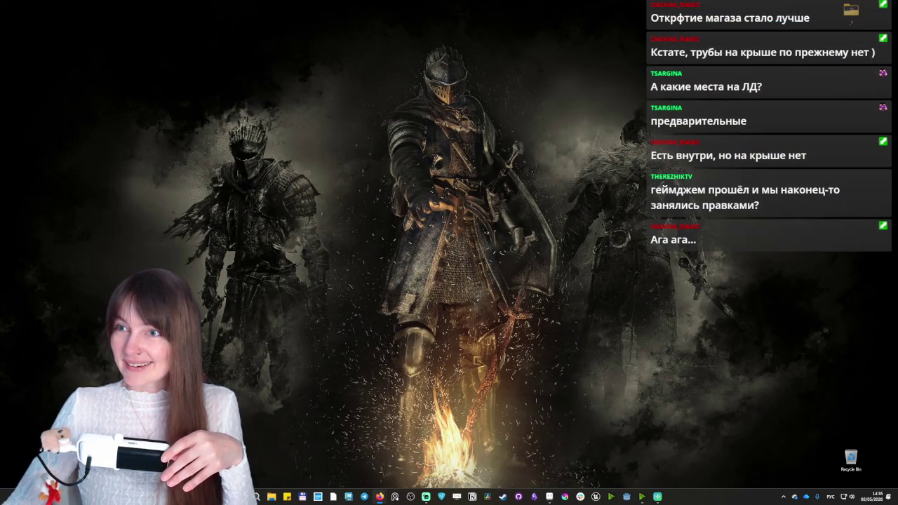
left_click(426, 497)
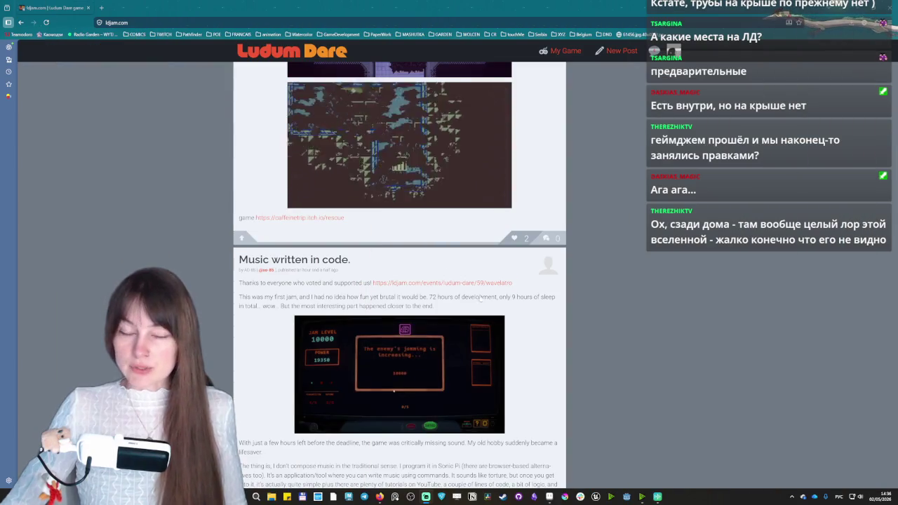
Scroll the feed to the cat sokoban post and open its itch.io 'rescue' link in a new tab.
scroll(558, 242, "up", 5)
scroll(450, 327, "up", 2)
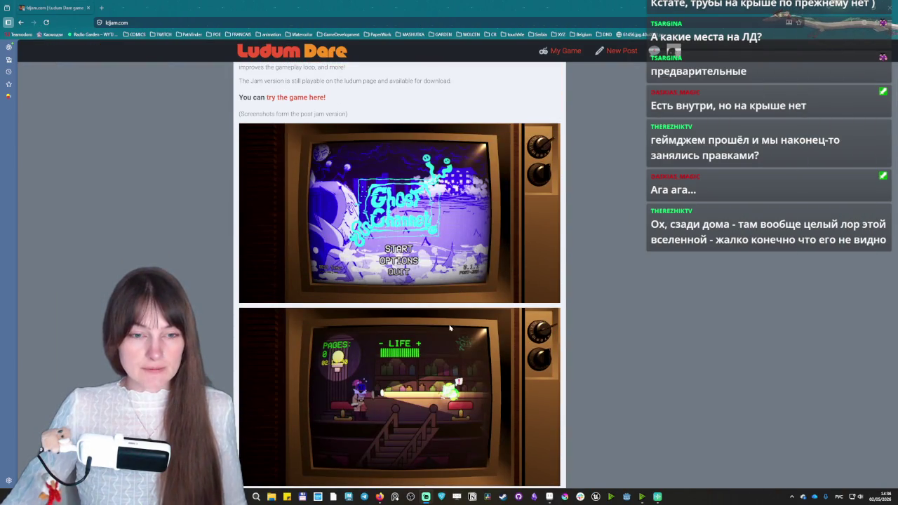
scroll(419, 269, "up", 2)
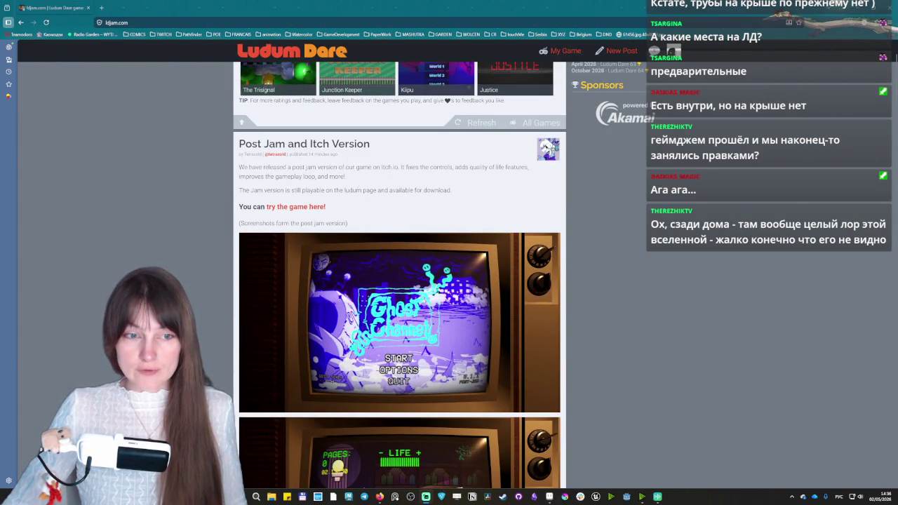
scroll(454, 297, "down", 4)
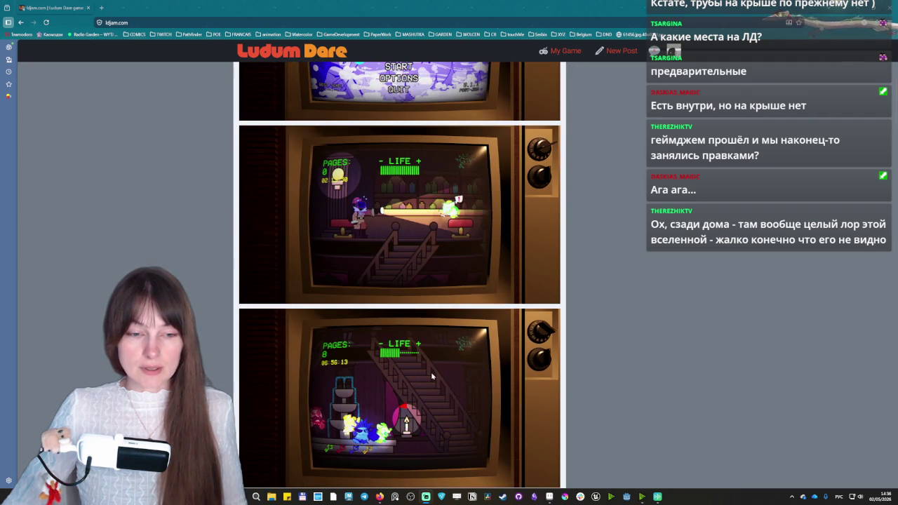
scroll(432, 377, "down", 2)
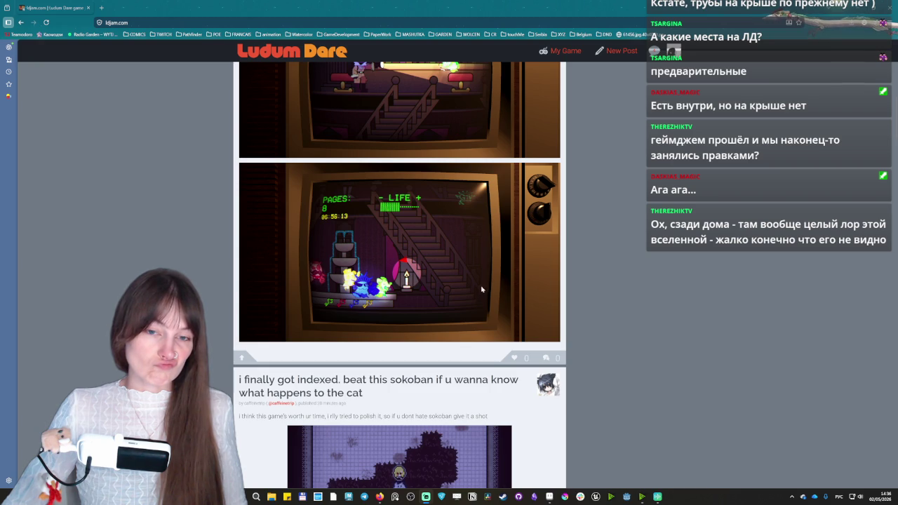
scroll(481, 289, "up", 4)
scroll(481, 286, "down", 6)
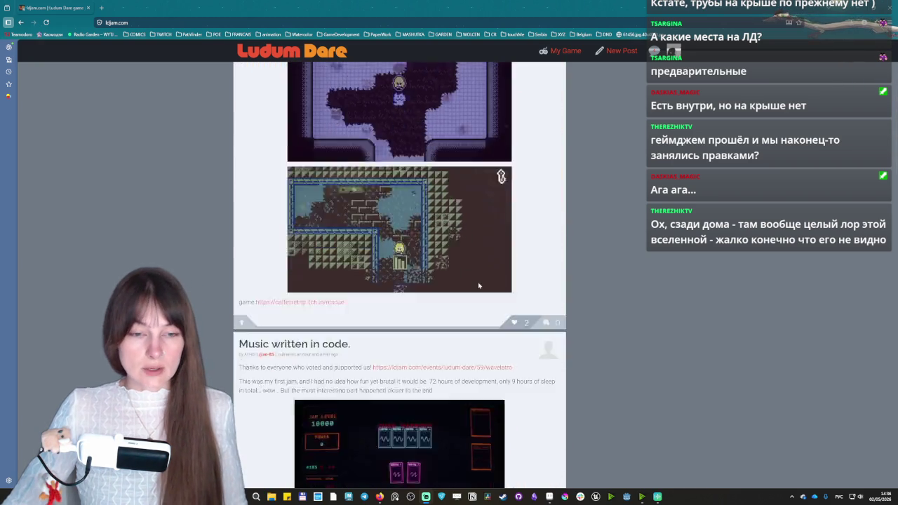
scroll(478, 283, "up", 2)
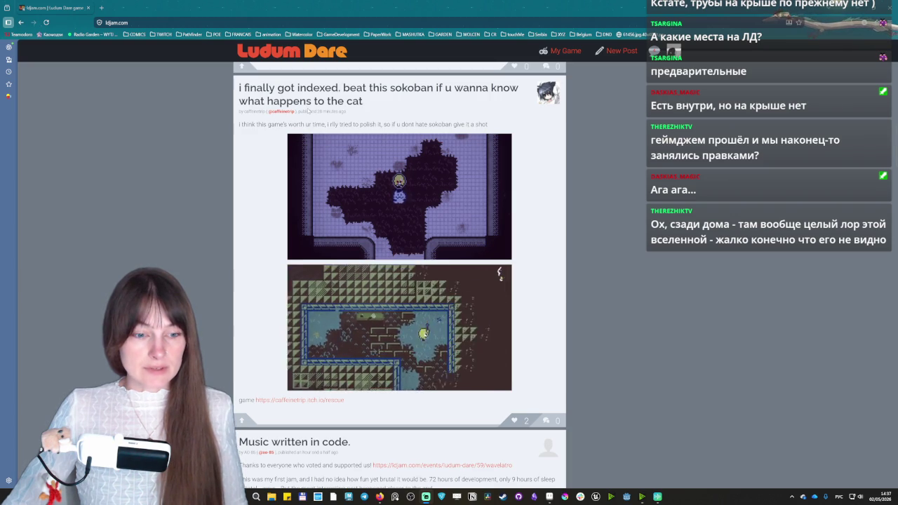
middle_click(300, 400)
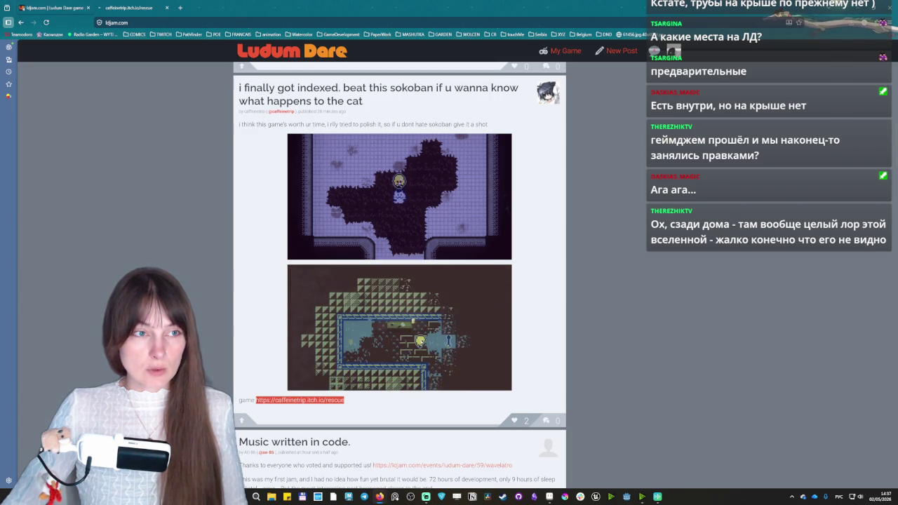
Read the RESCUE itch.io page down to its comments, then follow its Ludum Dare link.
left_click(134, 9)
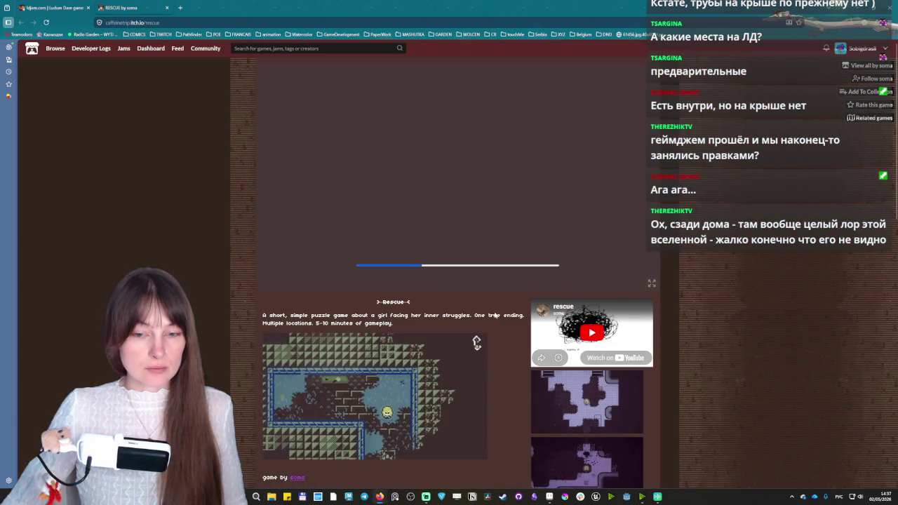
scroll(395, 313, "down", 3)
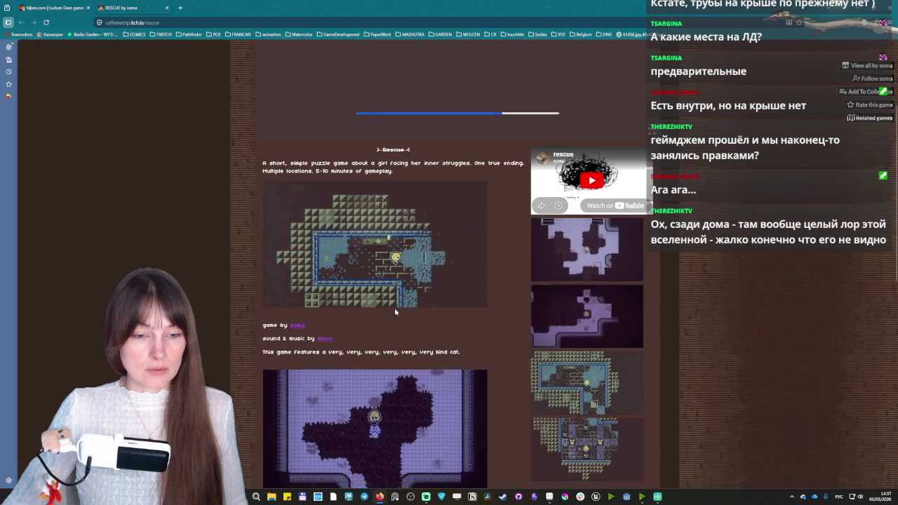
scroll(395, 313, "down", 2)
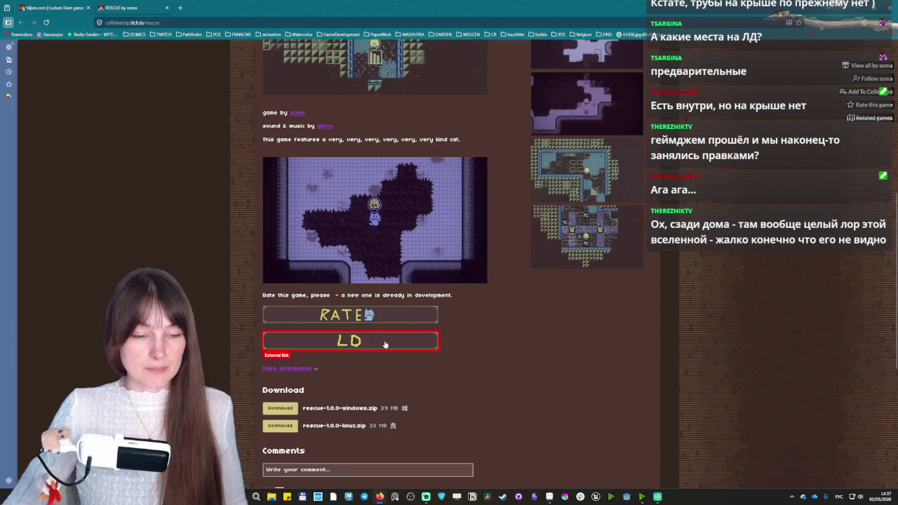
scroll(382, 345, "down", 3)
scroll(342, 260, "down", 1)
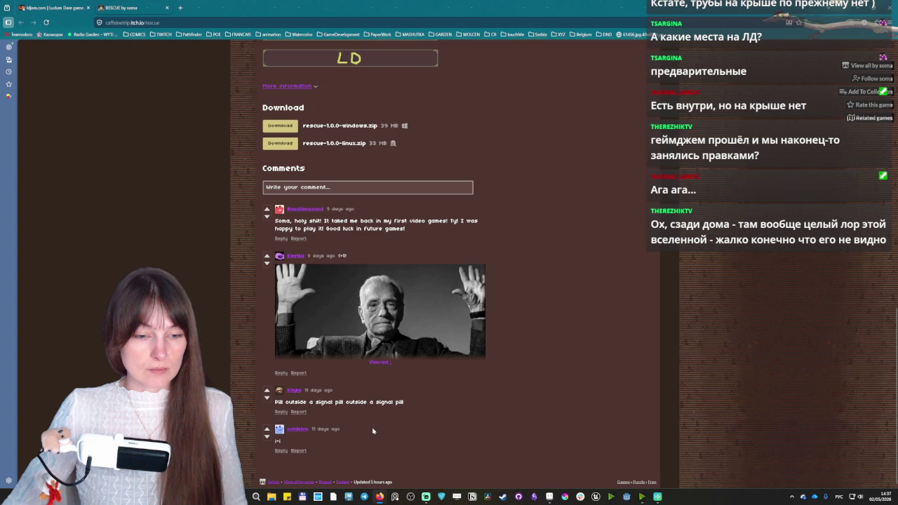
scroll(373, 430, "up", 4)
scroll(365, 446, "up", 2)
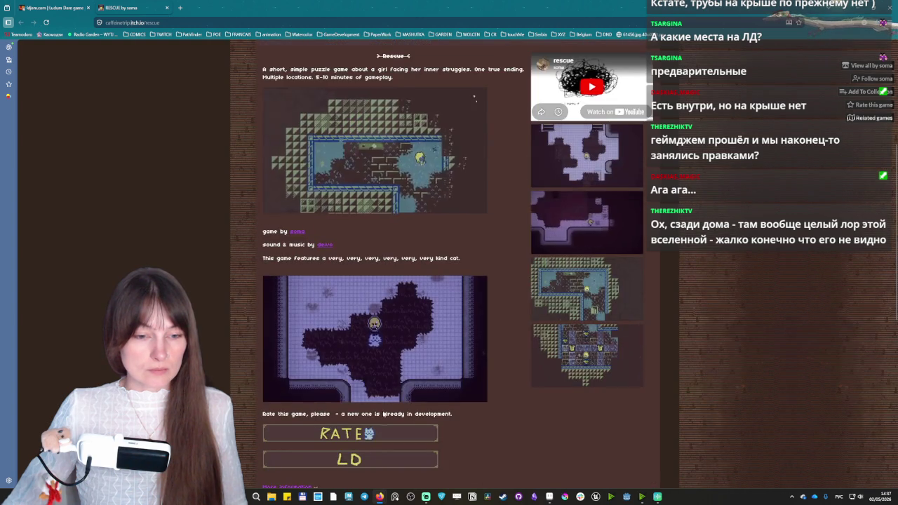
left_click(360, 460)
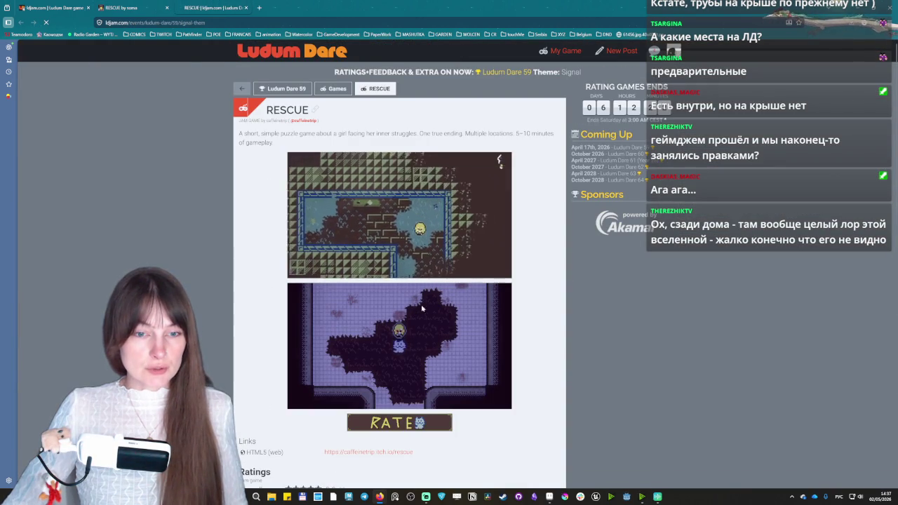
Scroll through RESCUE's Ludum Dare 59 entry page to check its ratings and comments.
scroll(449, 267, "down", 2)
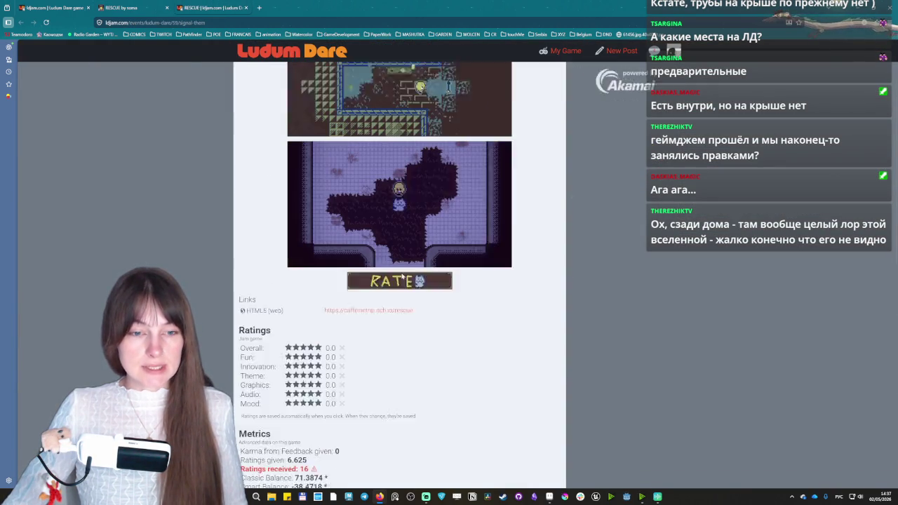
scroll(480, 331, "down", 2)
scroll(480, 331, "down", 3)
scroll(480, 331, "down", 4)
scroll(470, 330, "up", 5)
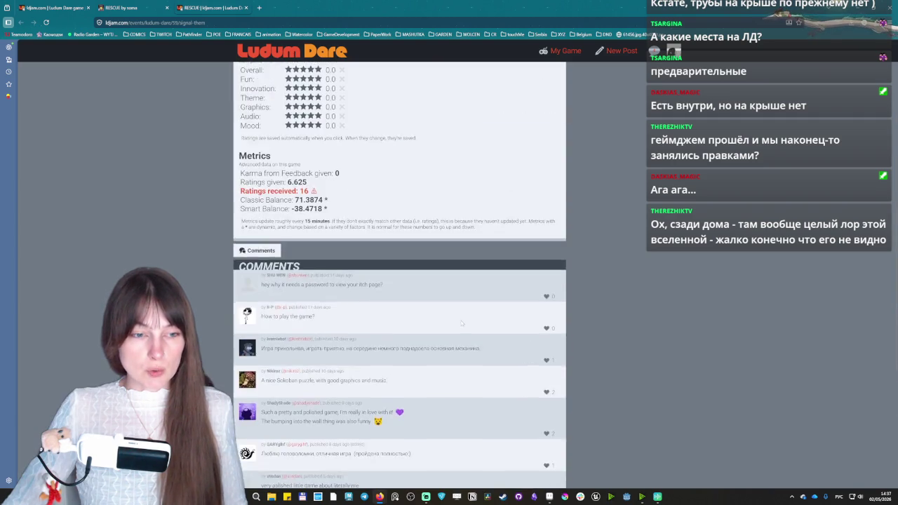
scroll(463, 330, "up", 2)
scroll(462, 330, "up", 1)
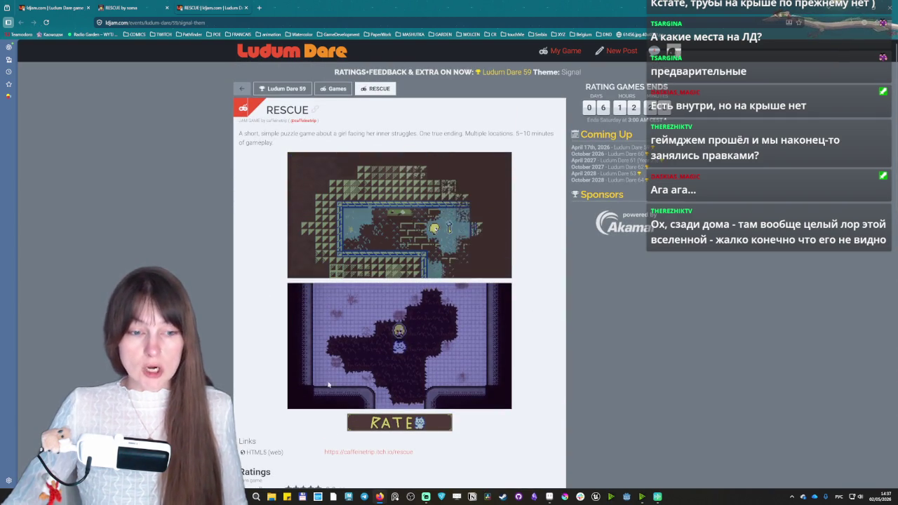
Return to the ldjam.com feed tab and scroll down to the 'Red-Rat' puzzle-game post.
left_click(52, 8)
scroll(454, 282, "down", 1)
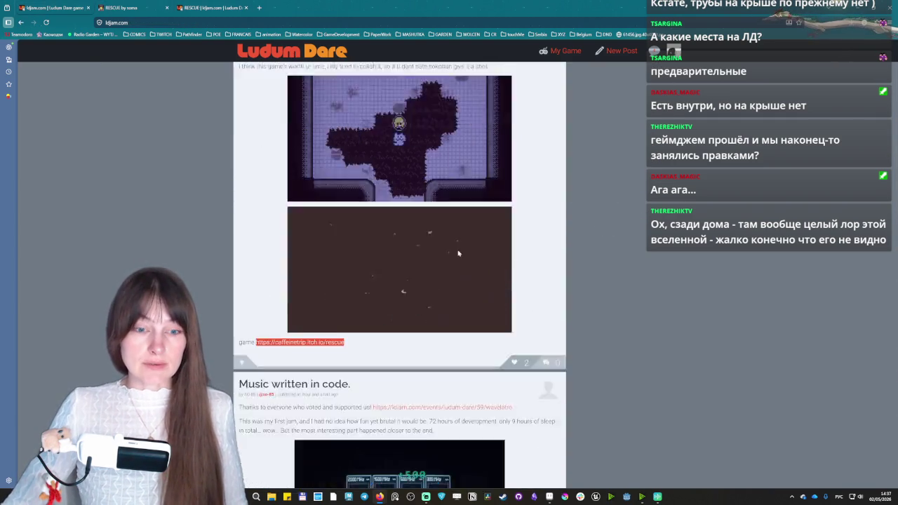
scroll(454, 281, "down", 4)
scroll(455, 281, "down", 1)
scroll(455, 283, "down", 5)
scroll(456, 285, "down", 5)
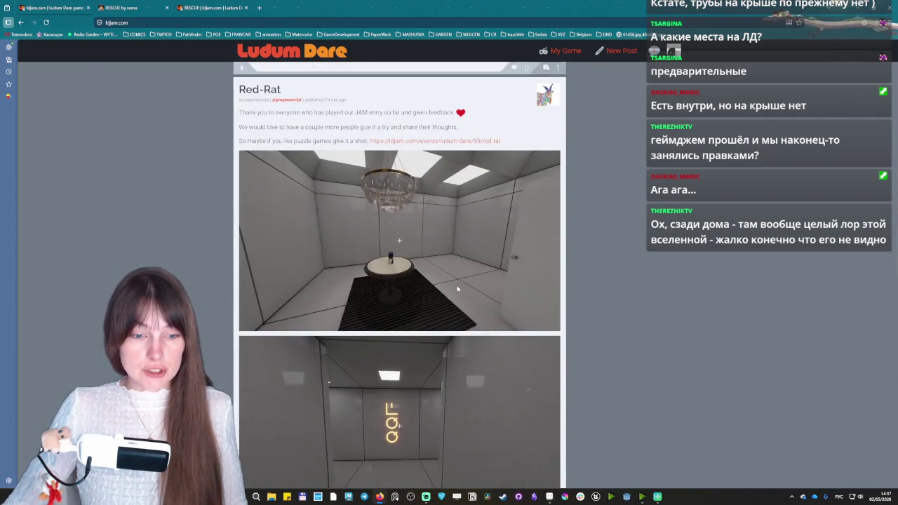
Scroll further through the feed and like the 'Post-Jam Update is Live!' post.
scroll(459, 288, "down", 4)
scroll(459, 289, "down", 5)
scroll(459, 288, "down", 5)
scroll(459, 289, "down", 5)
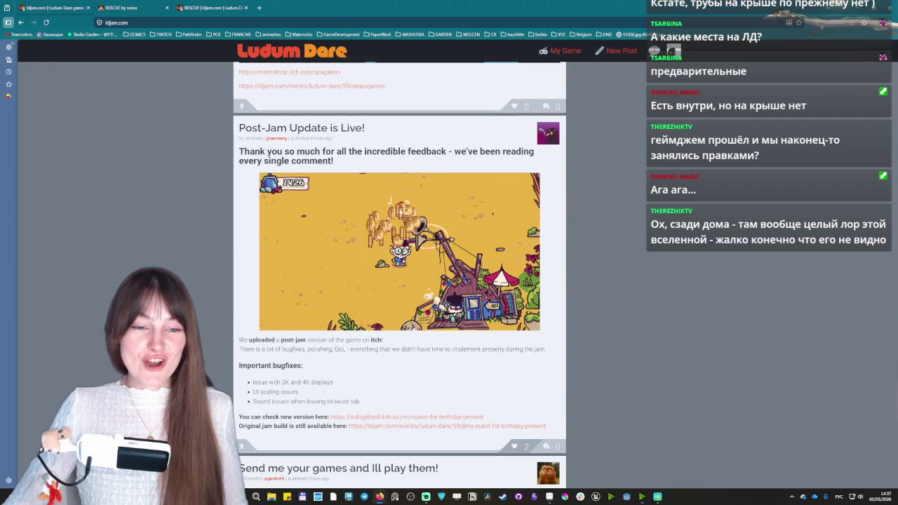
scroll(401, 281, "down", 1)
scroll(365, 169, "down", 2)
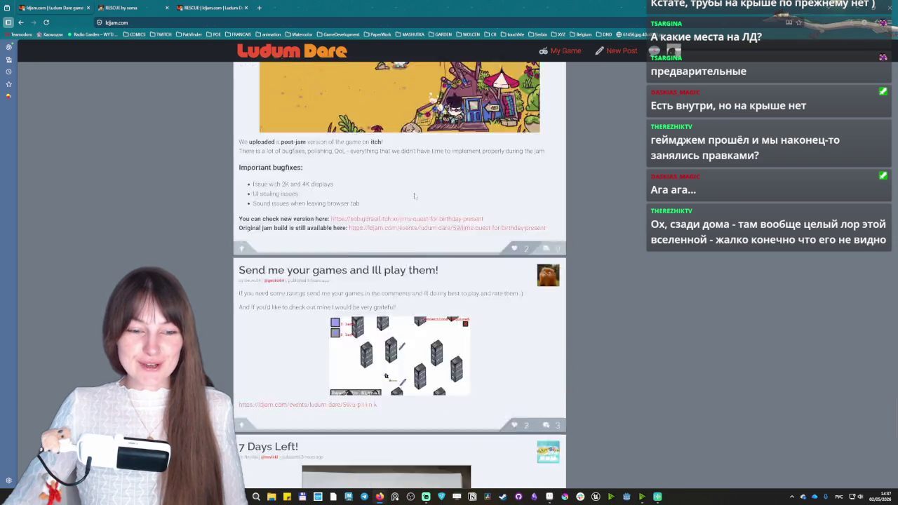
scroll(393, 186, "down", 4)
scroll(416, 200, "up", 5)
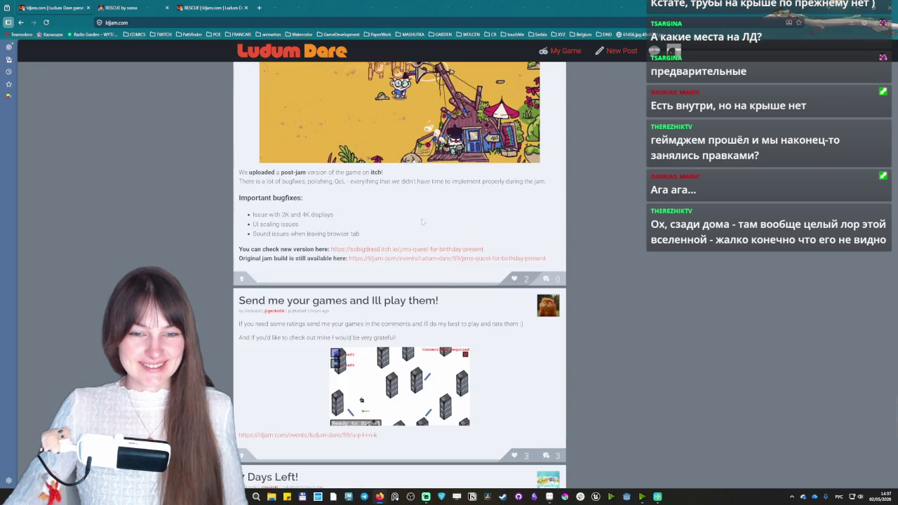
scroll(425, 221, "up", 2)
left_click(515, 425)
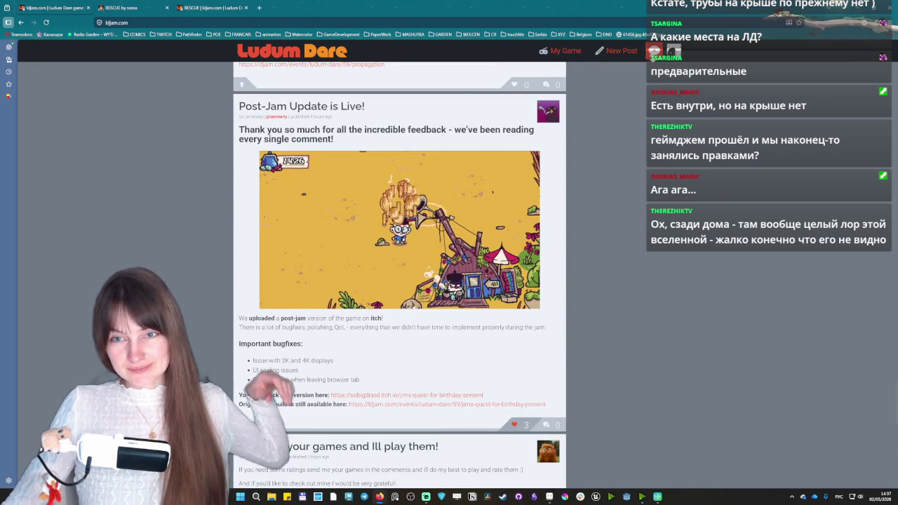
Check the notifications list and open Jim's Quest for Birthday present from the new-comment notification.
left_click(654, 51)
scroll(643, 361, "up", 4)
left_click(645, 363)
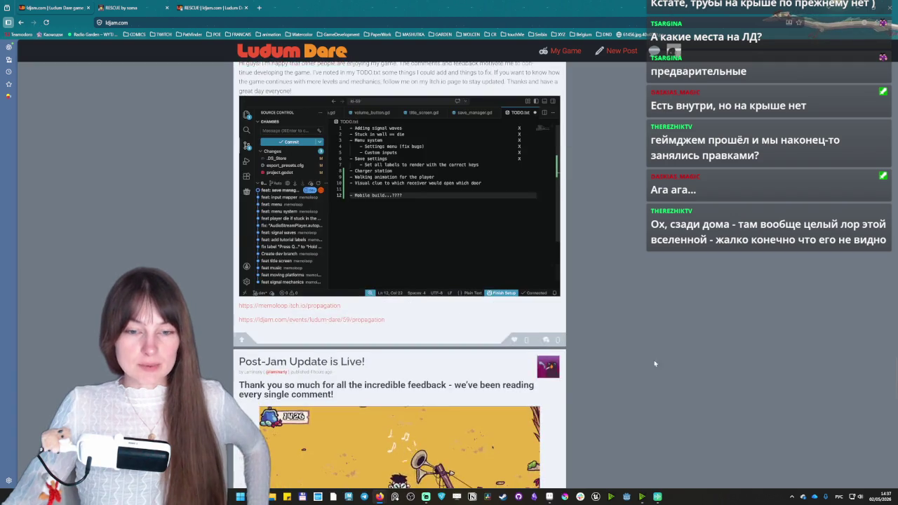
scroll(649, 361, "down", 5)
scroll(638, 358, "down", 5)
scroll(625, 355, "down", 5)
scroll(619, 356, "down", 5)
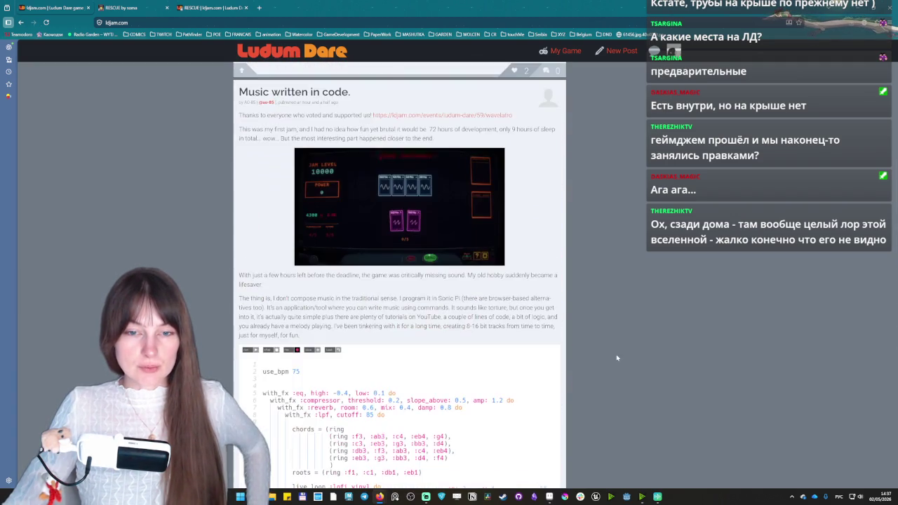
left_click(654, 50)
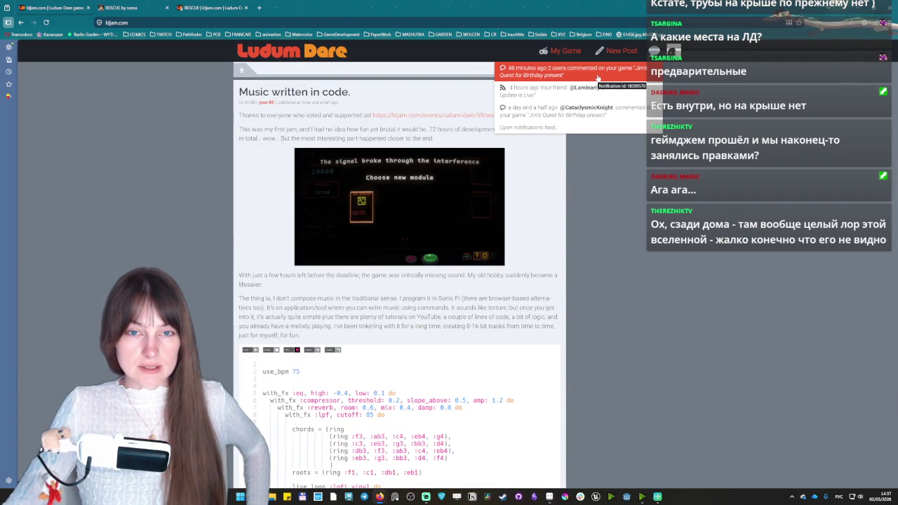
left_click(598, 78)
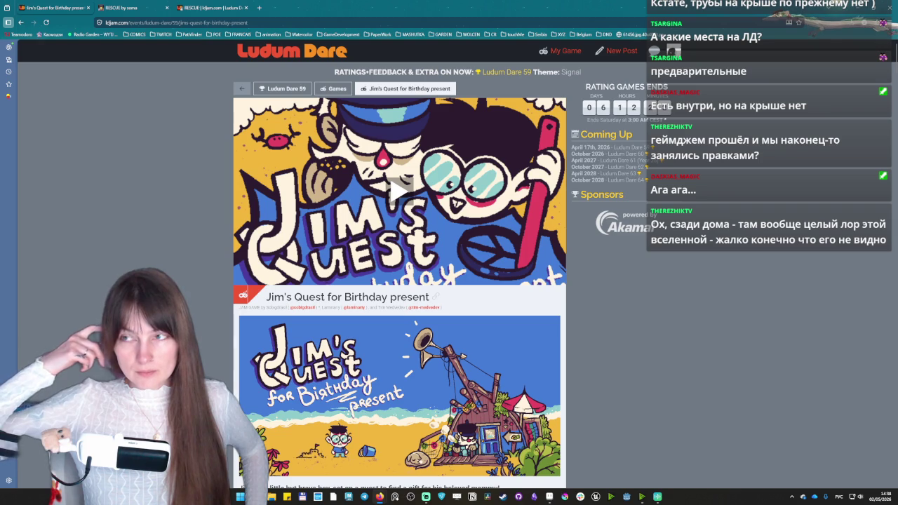
Scroll down the Jim's Quest entry page to its latest player comments.
scroll(533, 322, "down", 3)
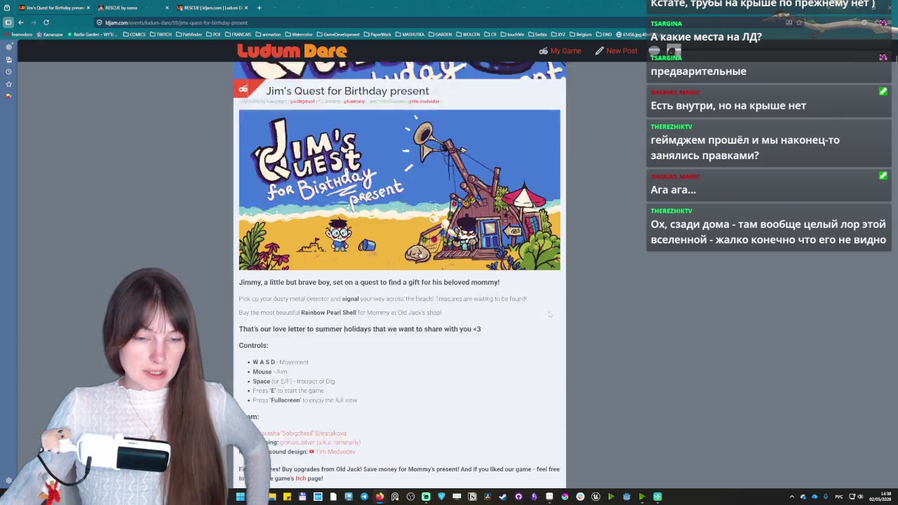
scroll(533, 322, "down", 6)
scroll(534, 321, "down", 5)
scroll(534, 322, "down", 5)
scroll(534, 319, "down", 5)
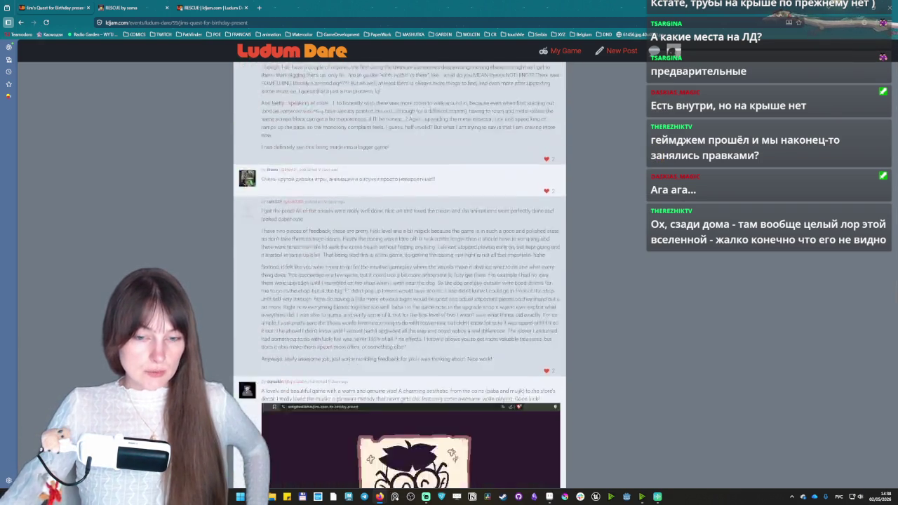
scroll(535, 313, "down", 5)
scroll(535, 314, "up", 1)
scroll(535, 313, "down", 10)
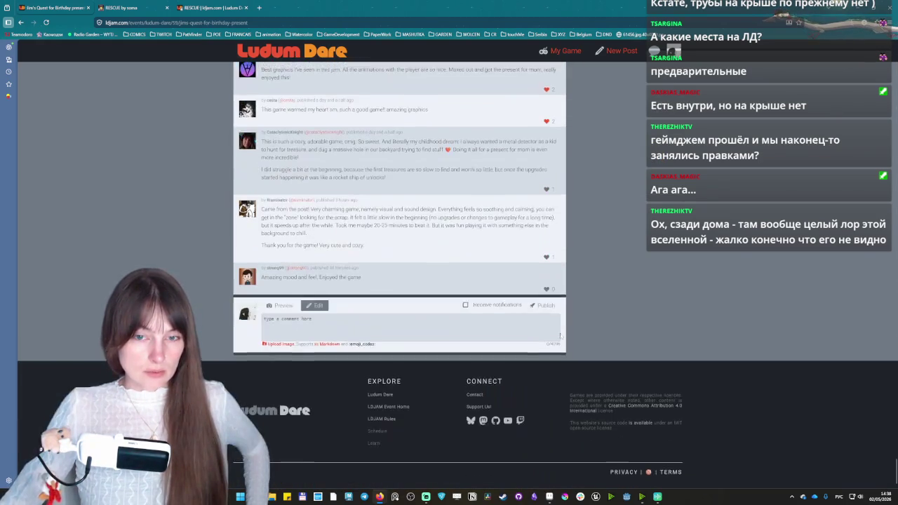
scroll(599, 272, "up", 2)
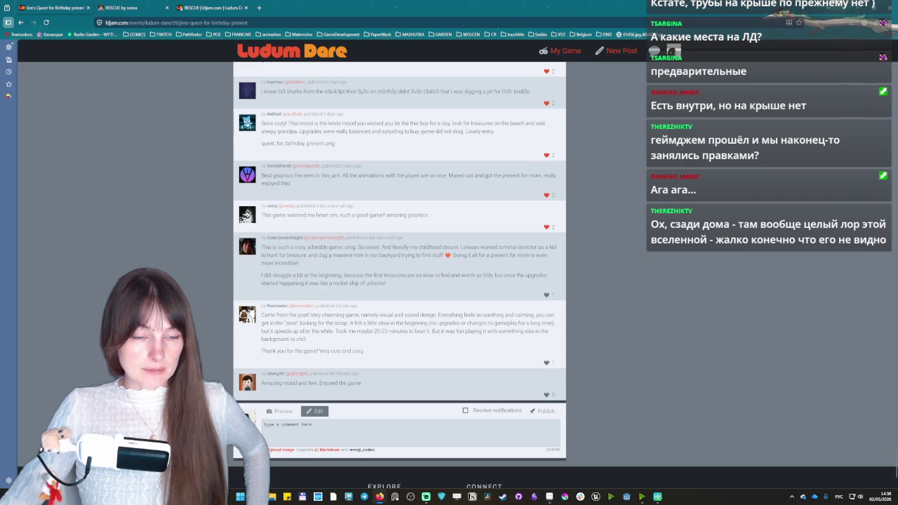
Read and like the metal-detector comment, then return to the Rescue game tab.
mouse_move(335, 266)
left_mouse_down()
mouse_move(369, 256)
mouse_move(431, 255)
left_mouse_up()
left_click(390, 267)
left_click(515, 263)
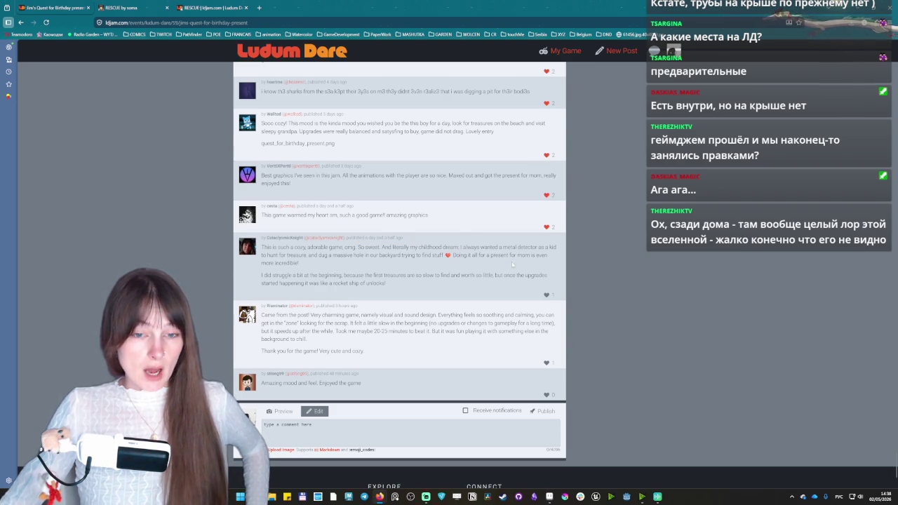
left_click_drag(262, 248, 541, 293)
left_click(540, 292)
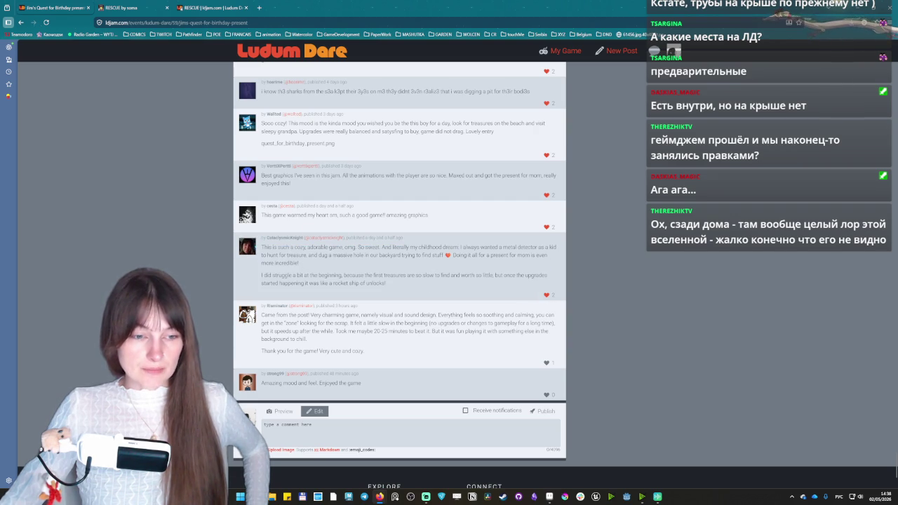
left_click_drag(261, 246, 549, 284)
left_click(539, 189)
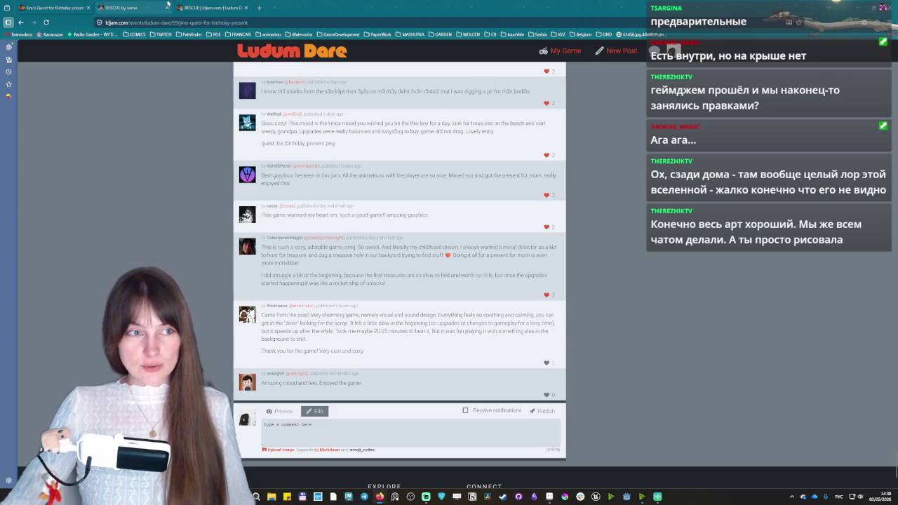
left_click(145, 4)
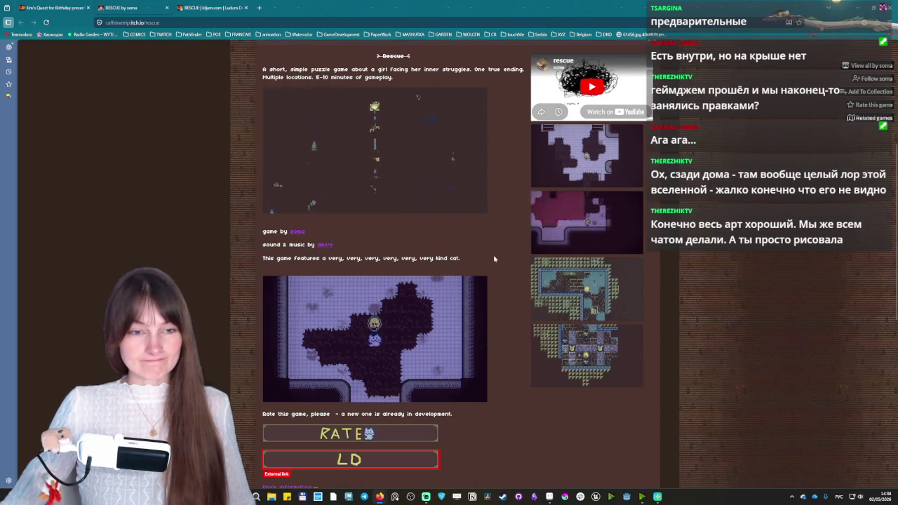
scroll(408, 339, "up", 3)
left_click(59, 8)
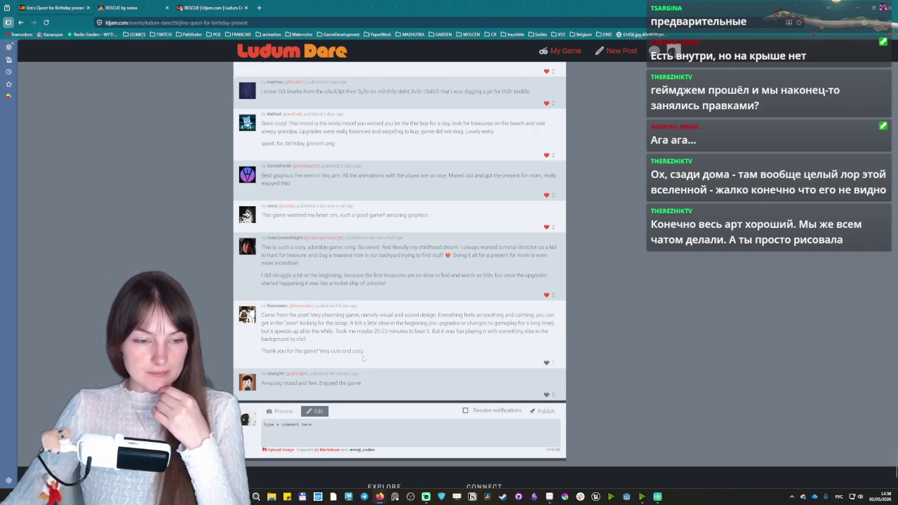
Read the charming-game and visual-and-sound-design comments, highlighting passages along the way.
left_click_drag(382, 355, 261, 314)
left_click(403, 355)
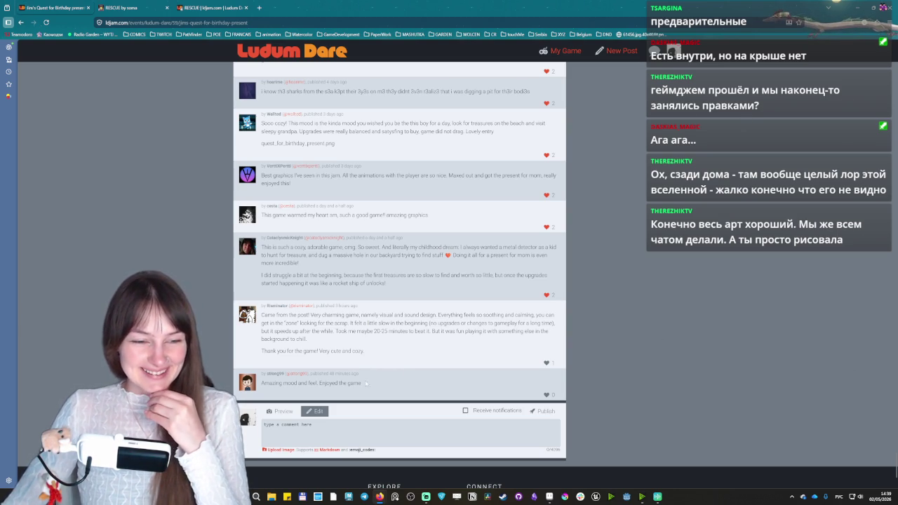
left_click_drag(389, 343, 318, 315)
triple_click(388, 345)
left_click(391, 346)
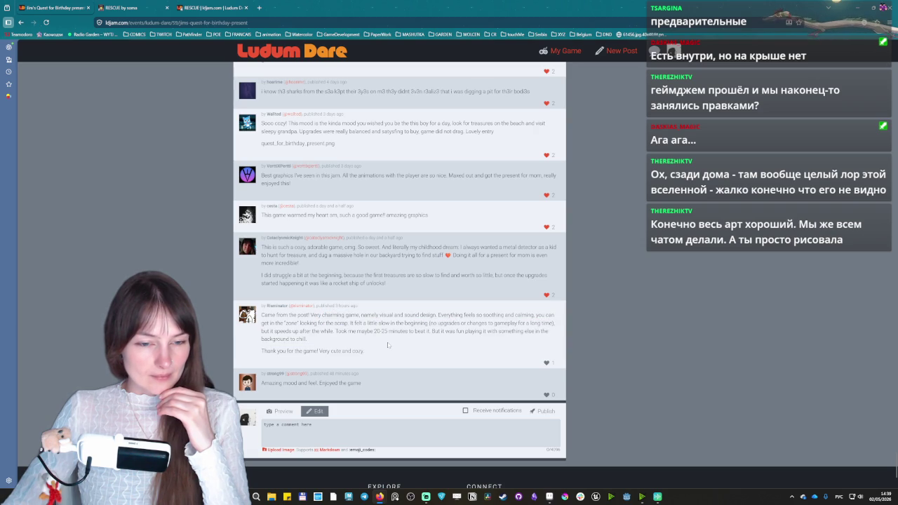
left_click_drag(362, 315, 437, 315)
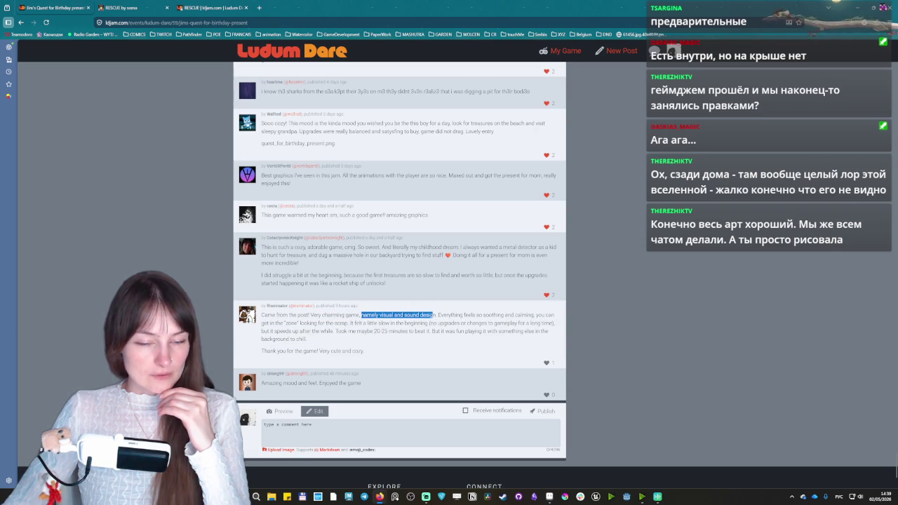
left_click(437, 315)
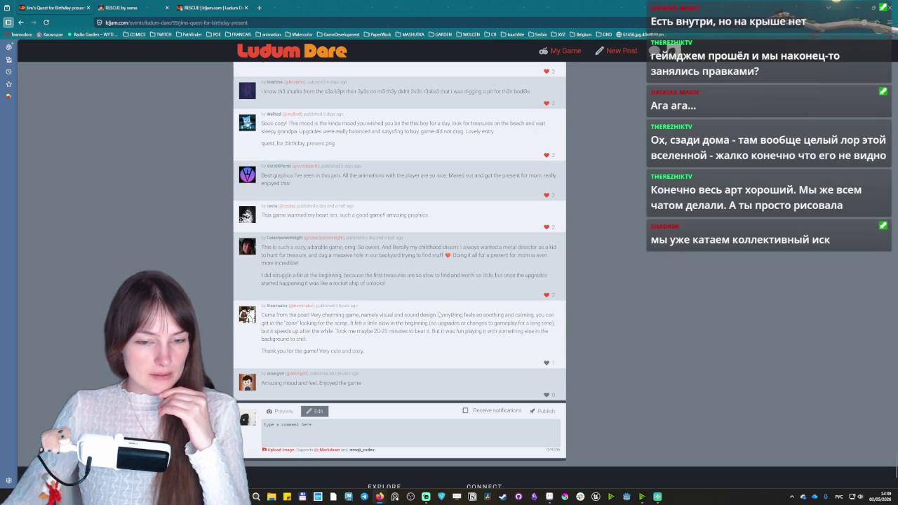
left_click_drag(437, 316, 450, 355)
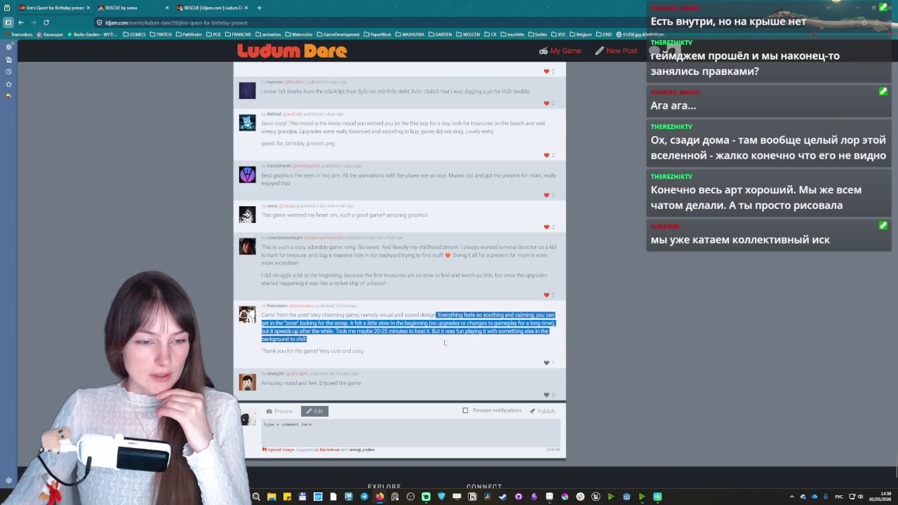
left_click(450, 355)
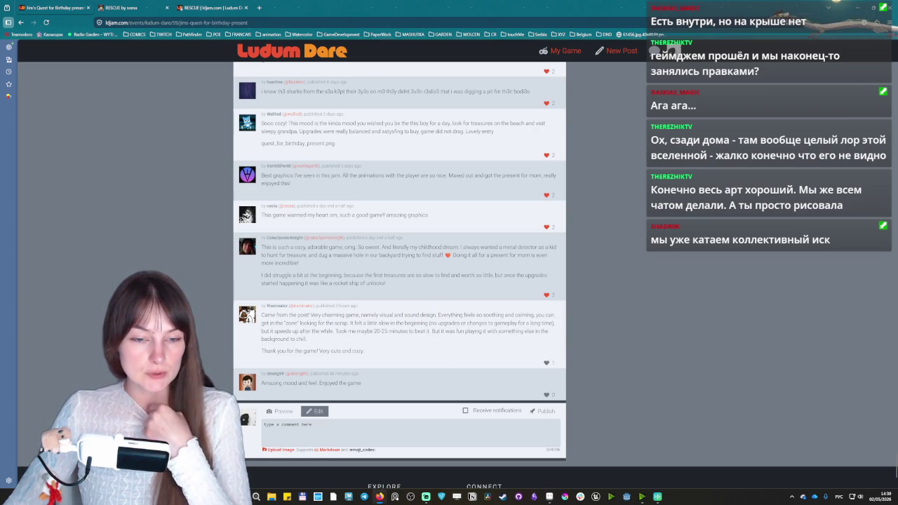
Like the closing comments, including 'Amazing mood and feel. Enjoyed the game'.
left_click_drag(372, 332, 308, 339)
left_click(444, 340)
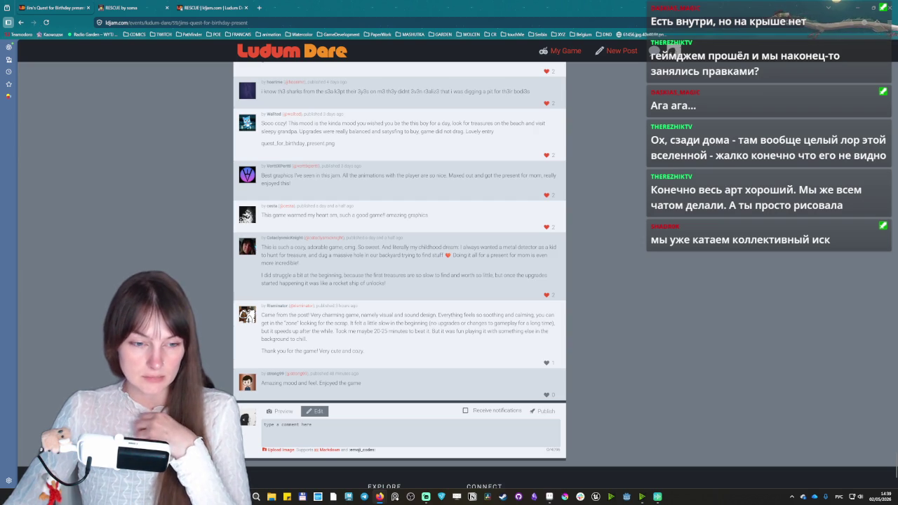
left_click(553, 394)
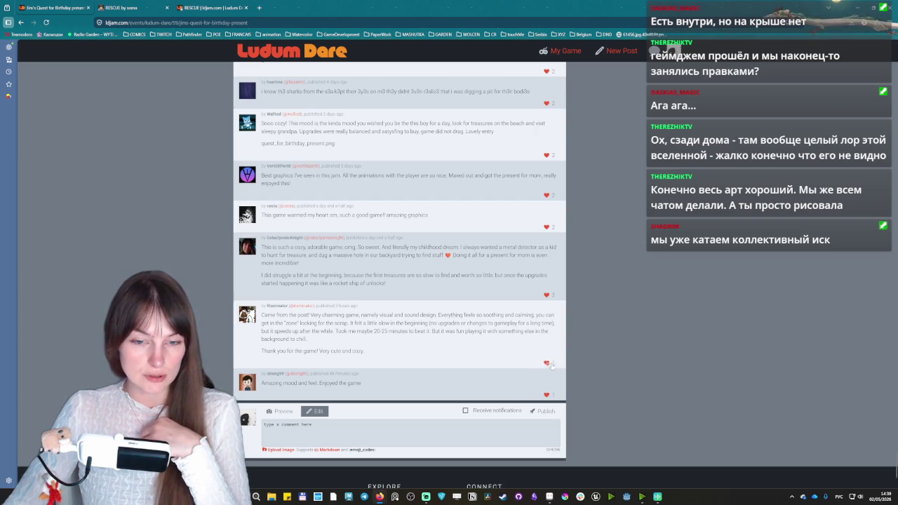
left_click(398, 331)
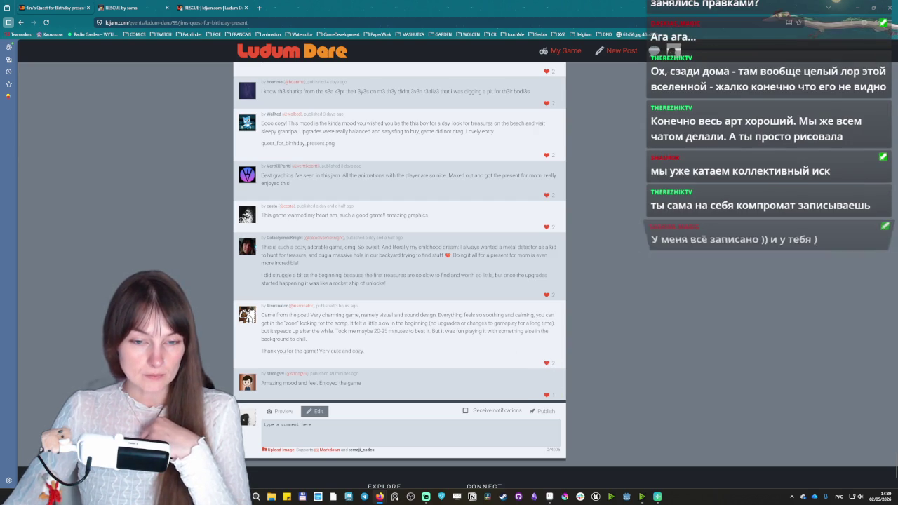
scroll(624, 361, "up", 10)
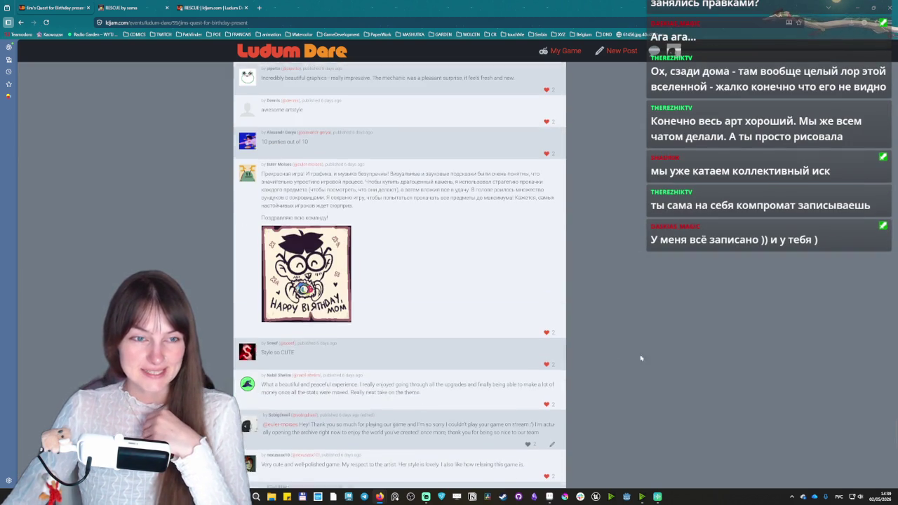
Scroll to the top of the Jim's Quest page and return home via the Ludum Dare logo.
left_click_drag(896, 438, 895, 56)
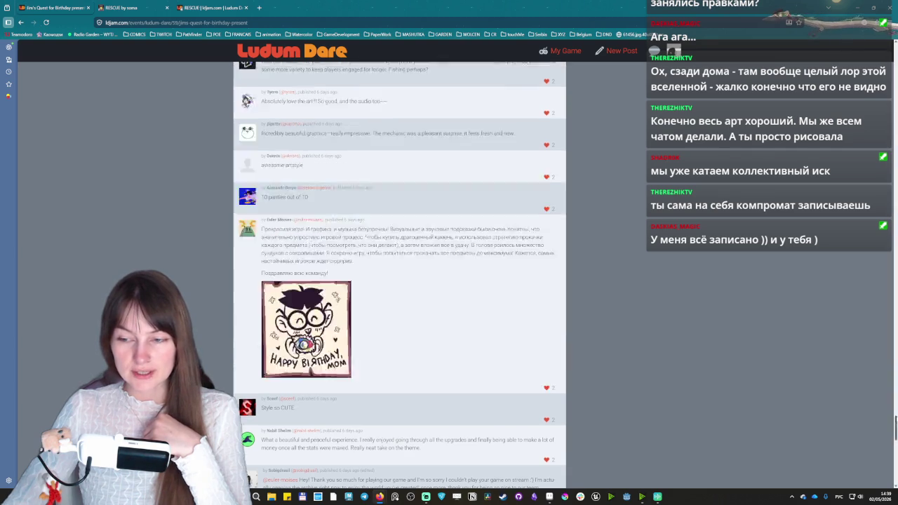
left_click(317, 48)
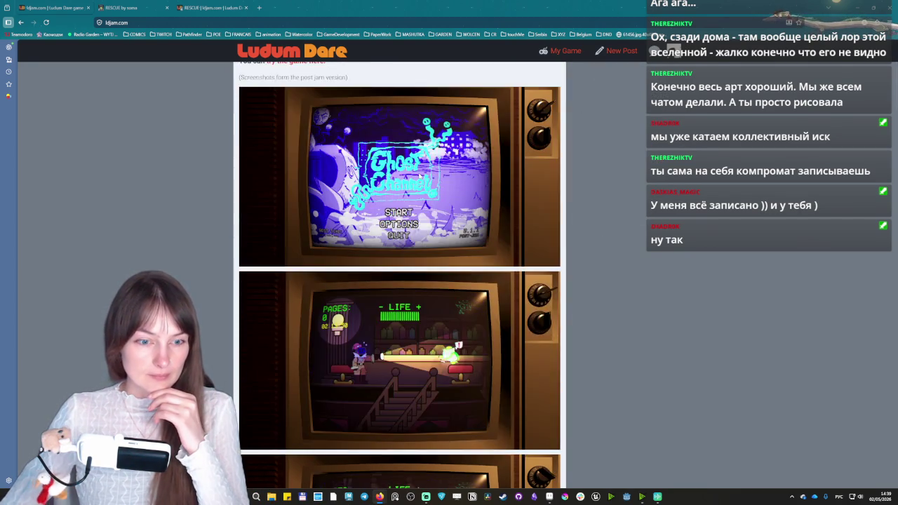
scroll(418, 175, "down", 4)
scroll(418, 175, "down", 2)
scroll(417, 176, "down", 4)
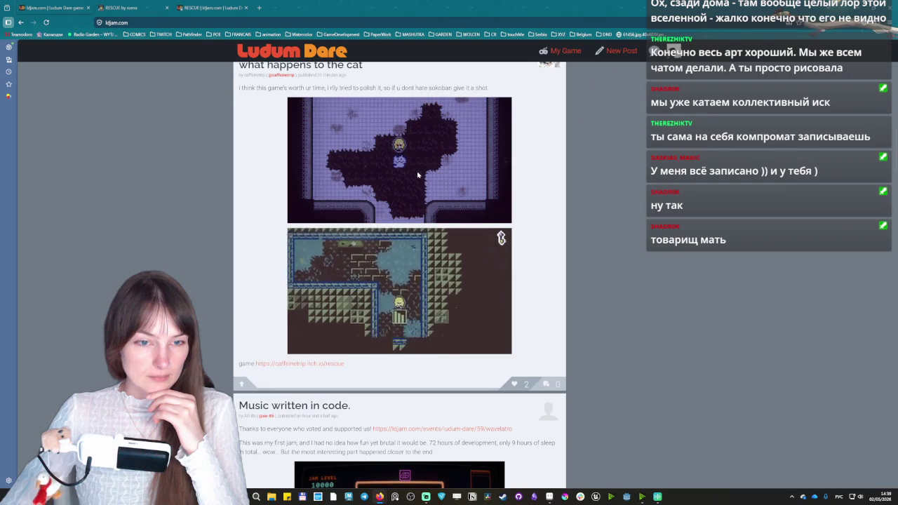
scroll(417, 176, "up", 5)
scroll(417, 176, "up", 3)
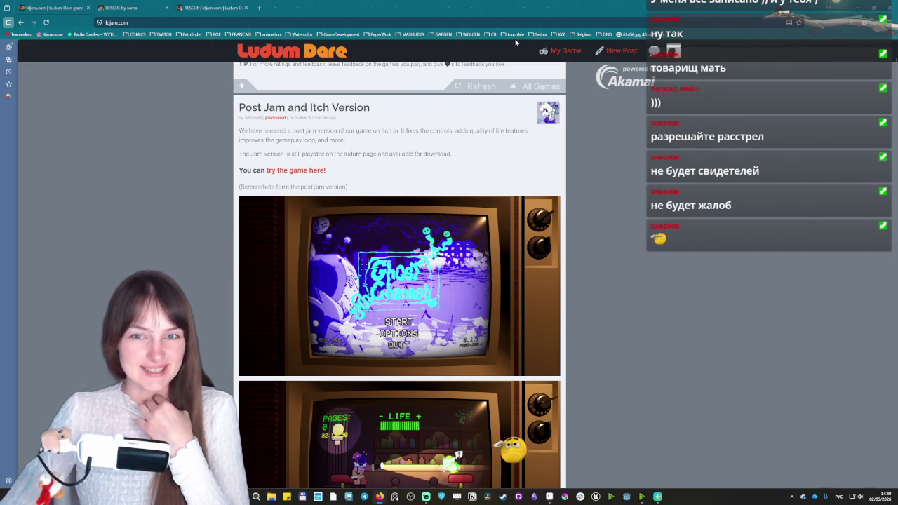
scroll(303, 56, "up", 3)
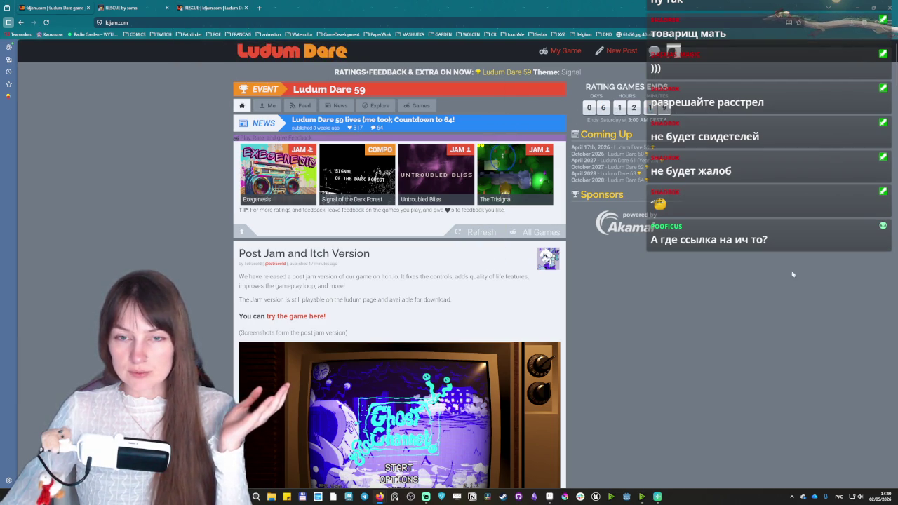
left_click(883, 500)
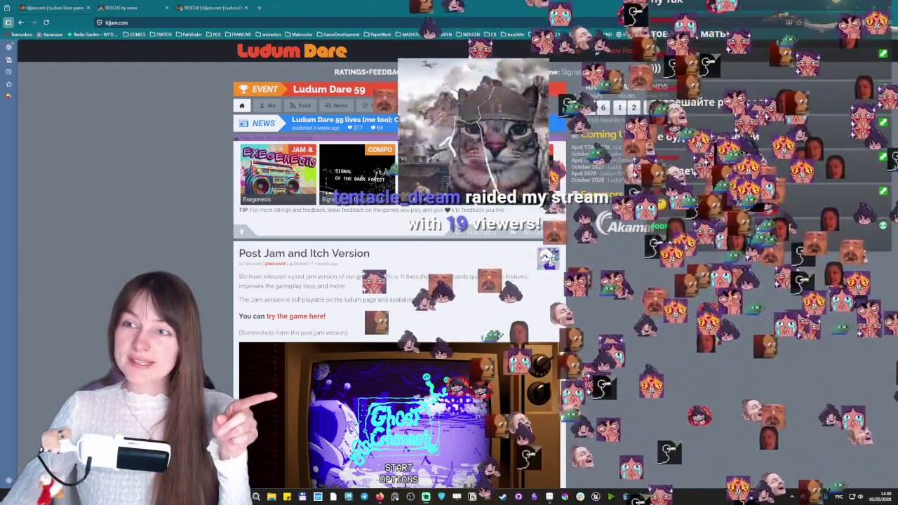
key("Escape")
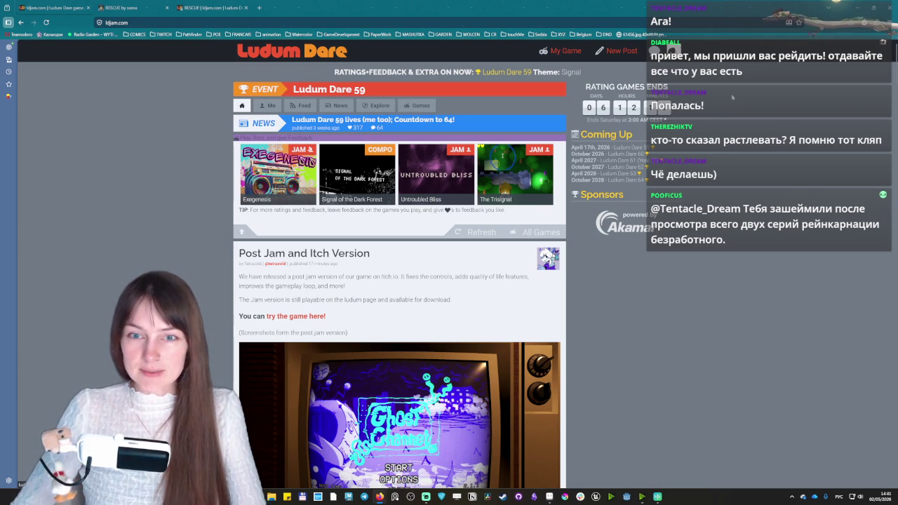
key("ctrl+a")
left_click(598, 79)
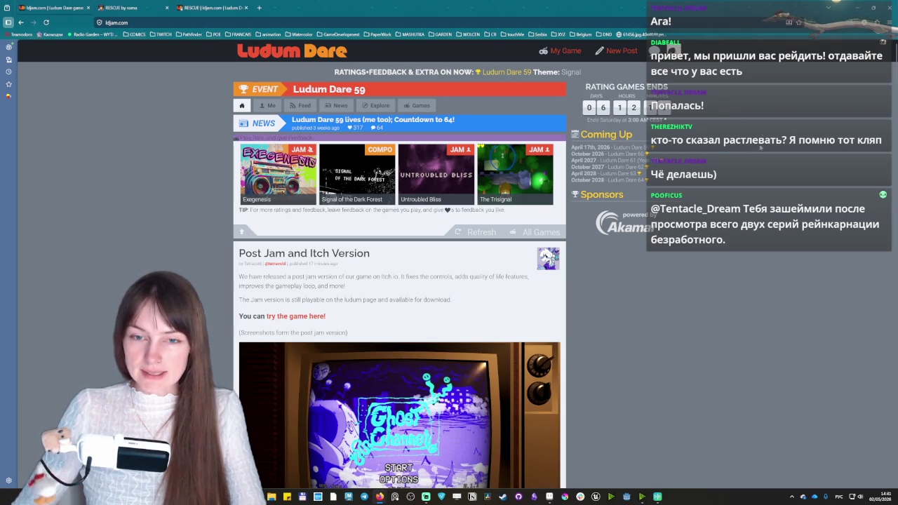
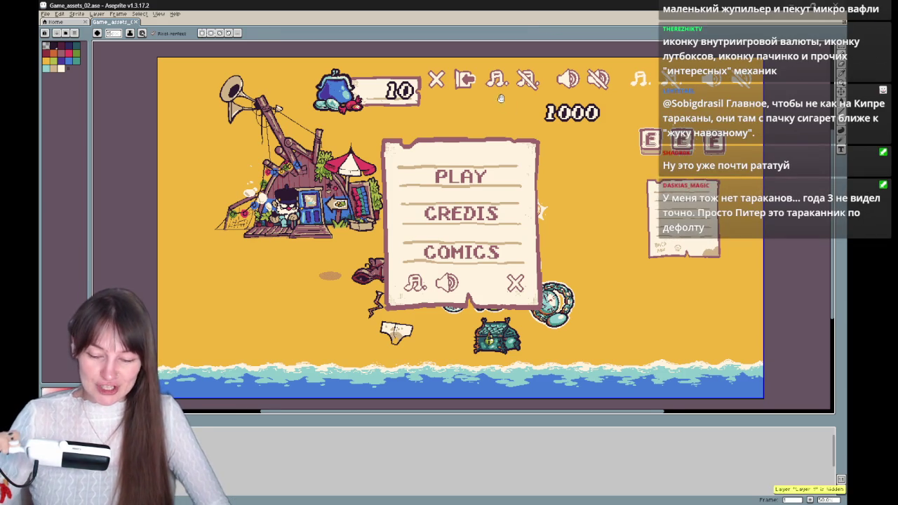
Pan the beach menu mockup twice, then switch to the Twitch stream window.
left_click_drag(502, 104, 505, 109)
key("b")
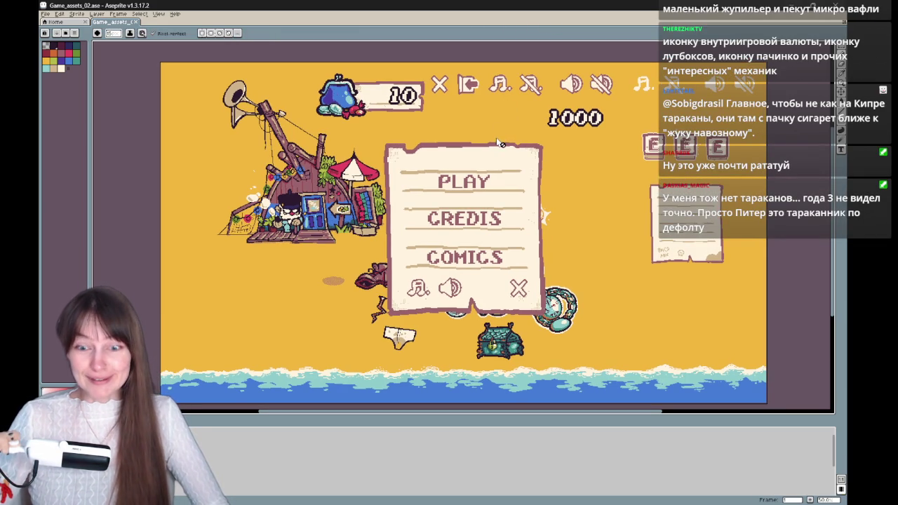
left_click_drag(498, 143, 500, 179)
key("b")
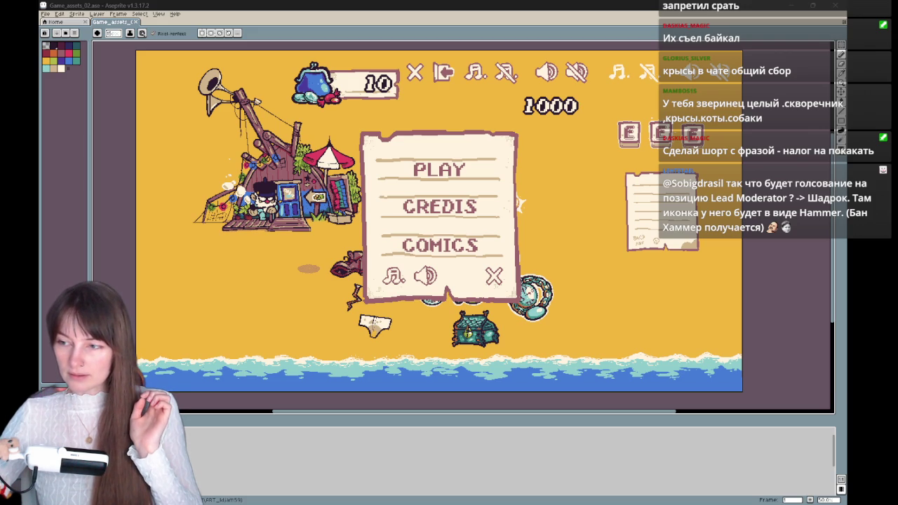
key("alt+Tab")
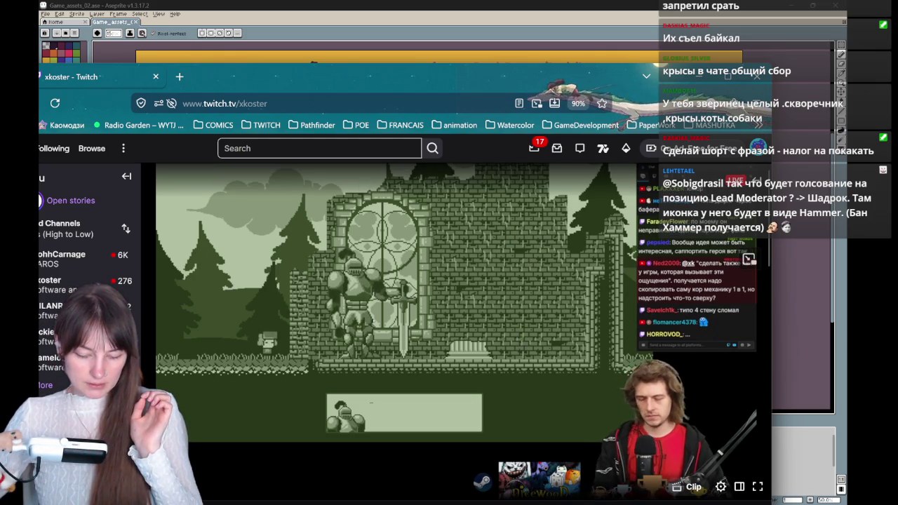
Nudge the Twitch window up slightly and switch back to Aseprite.
left_click_drag(427, 79, 427, 70)
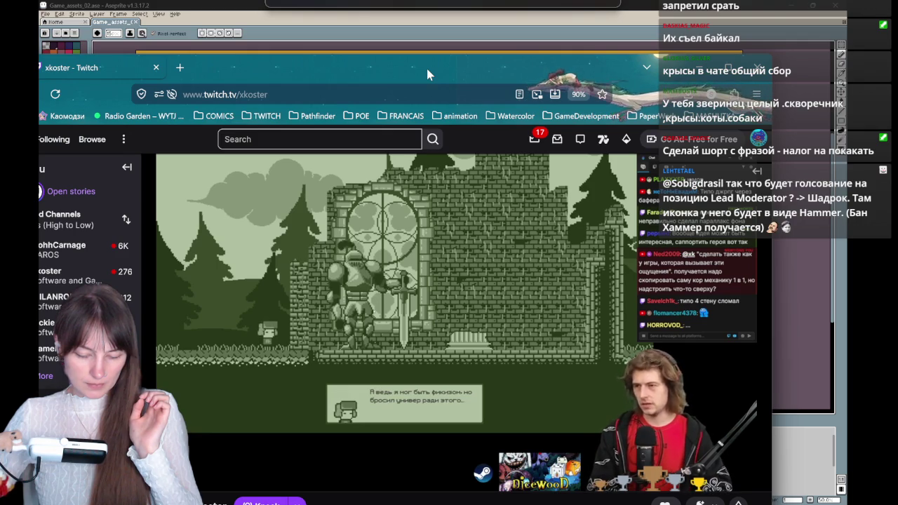
key("alt+Tab")
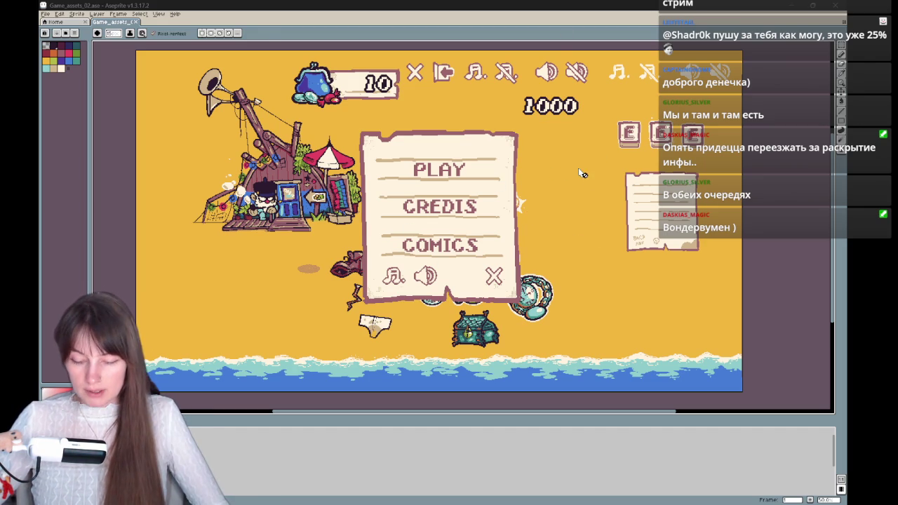
Scroll to zoom on the restored Game_assets_02 beach menu mockup.
scroll(592, 211, "up", 2)
Zoom in and back out around the 1000 score.
scroll(523, 151, "up", 2)
scroll(523, 150, "up", 1)
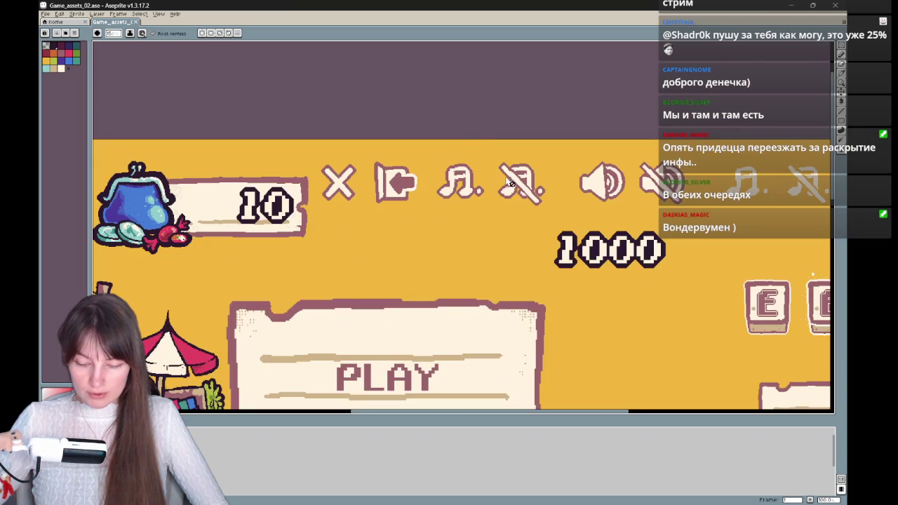
scroll(535, 222, "down", 1)
scroll(535, 222, "down", 1)
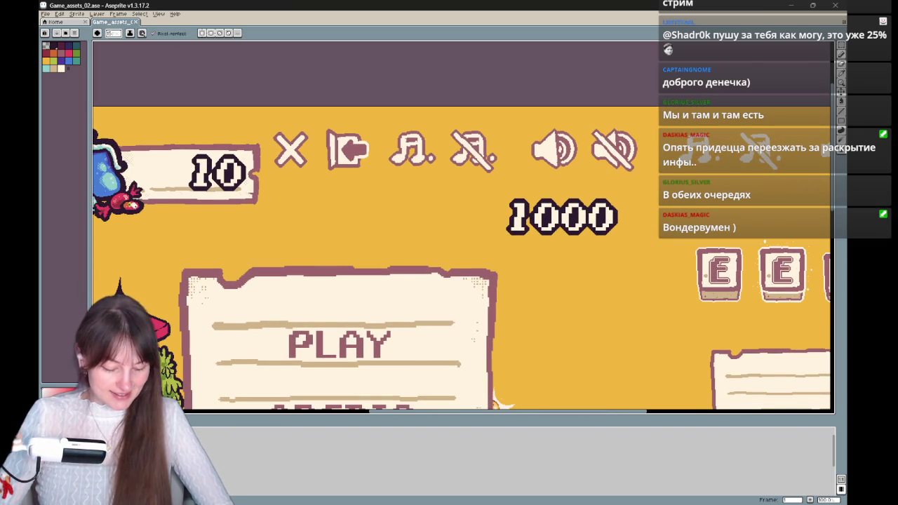
Check neighbouring frames, return to the icon frame, and sketch a white loop left of the score.
key("Right")
key("Left")
key("Right")
key("Left")
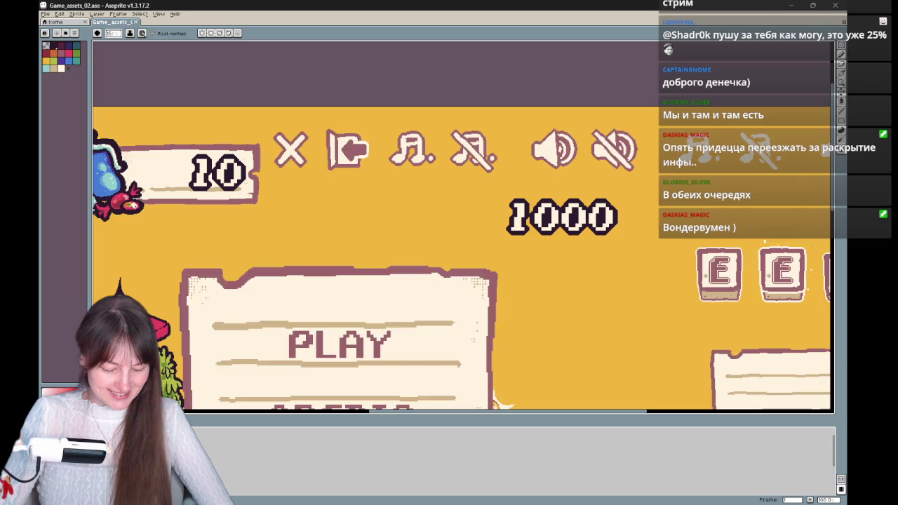
mouse_move(524, 237)
left_mouse_down()
mouse_move(460, 254)
mouse_move(470, 197)
mouse_move(496, 222)
mouse_move(511, 217)
left_mouse_up()
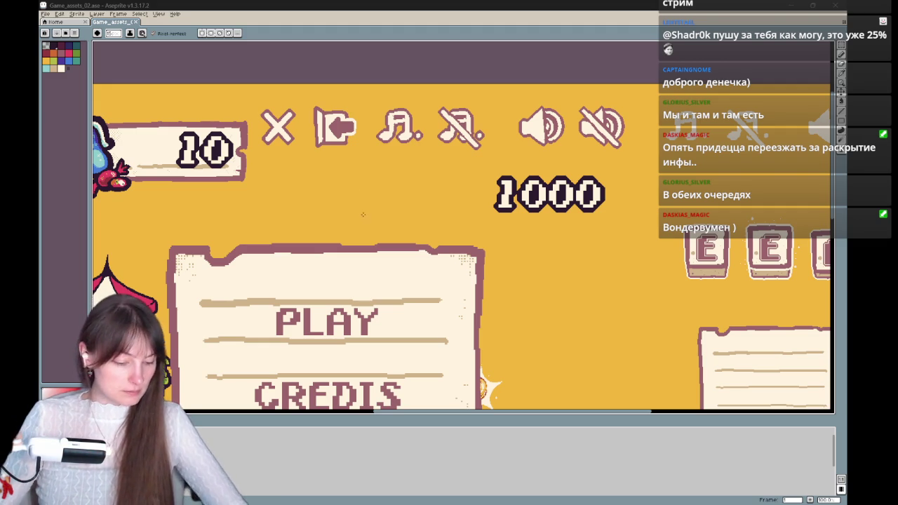
left_click_drag(376, 177, 432, 217)
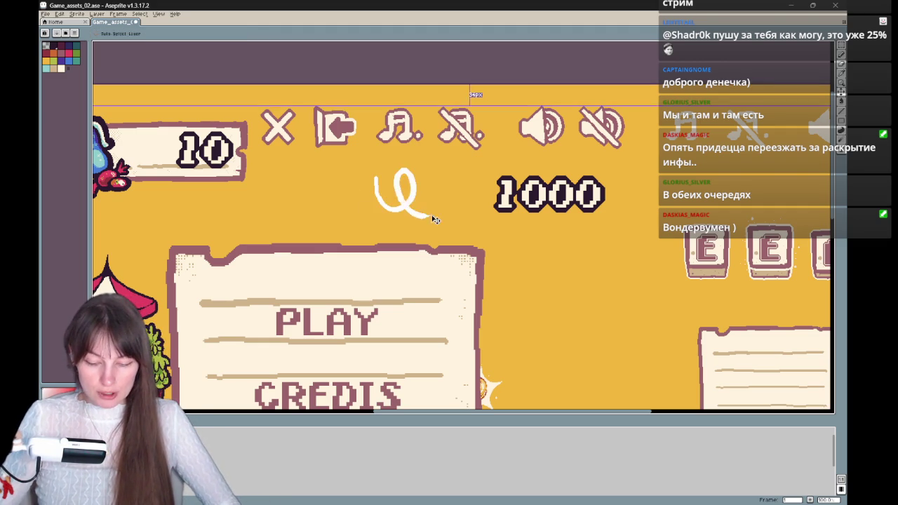
Undo the loop, erase the wrench sketch below the icons, and pan left.
key("ctrl+z")
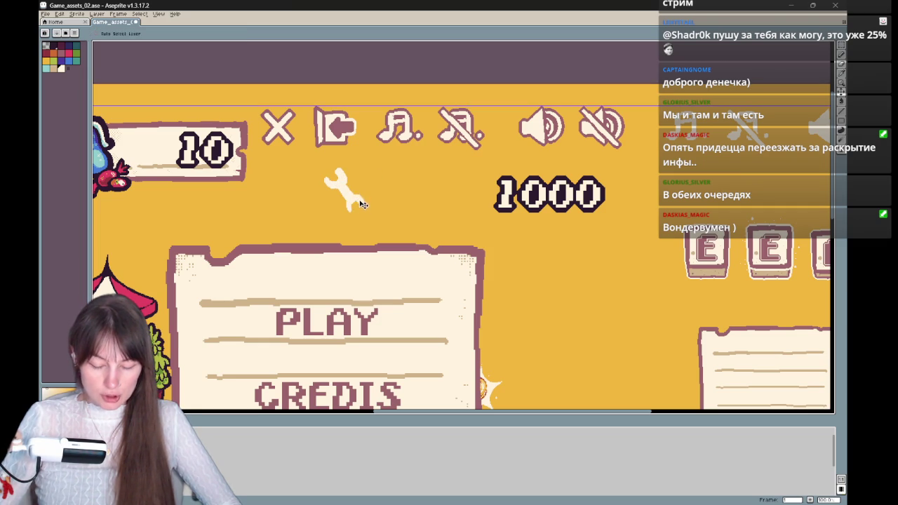
mouse_move(397, 160)
left_mouse_down()
mouse_move(350, 213)
mouse_move(346, 205)
mouse_move(338, 233)
left_mouse_up()
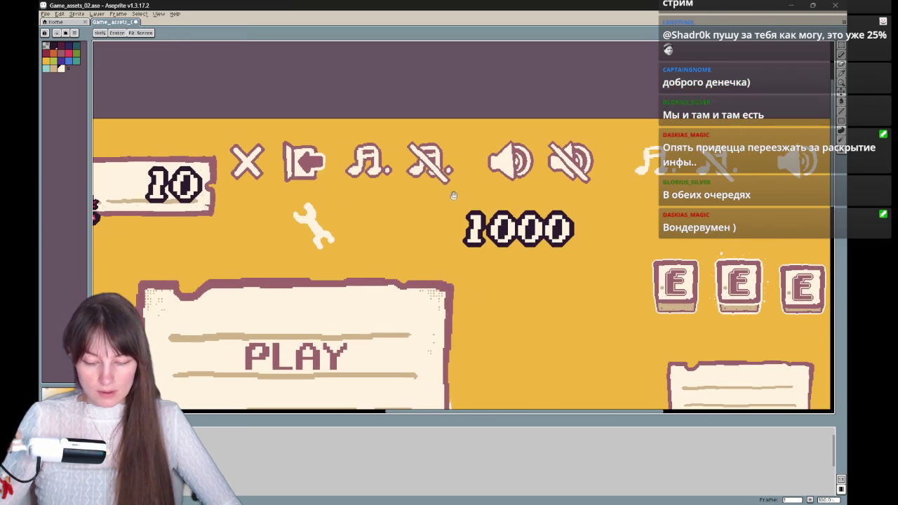
left_click_drag(301, 211, 329, 240)
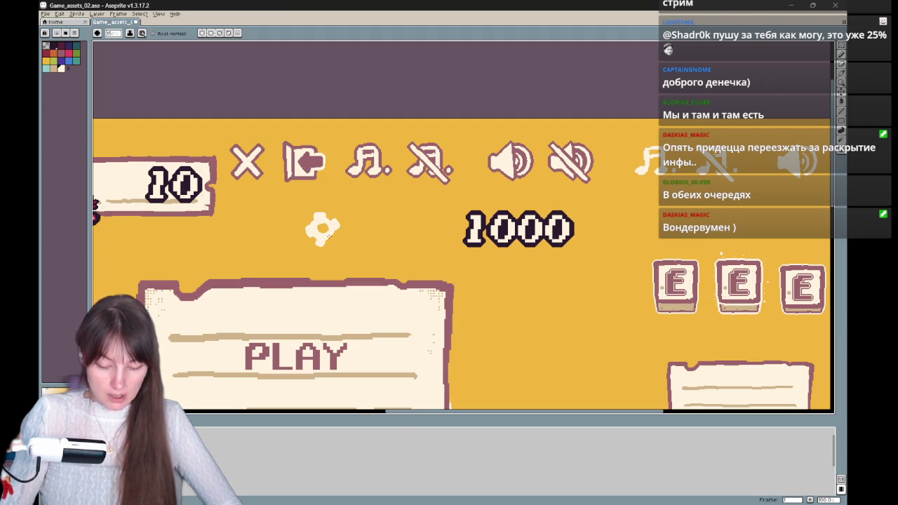
key("b")
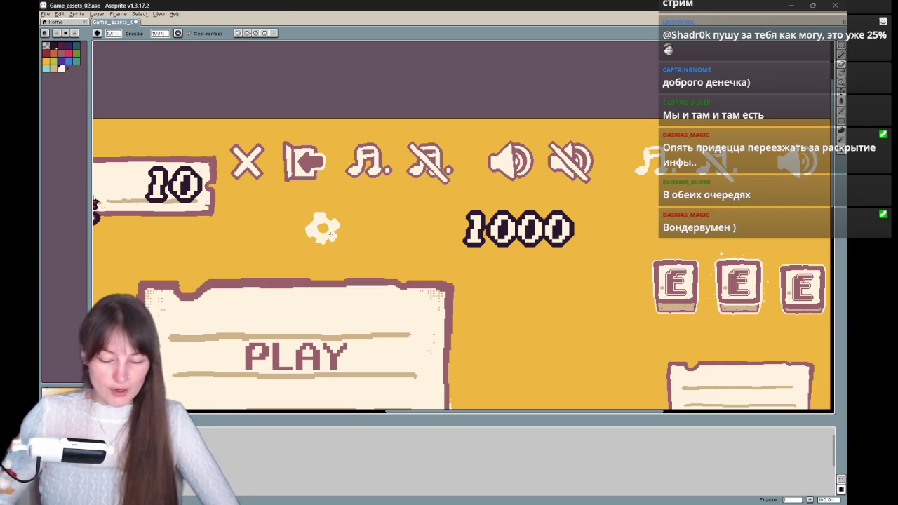
left_click_drag(330, 233, 375, 232)
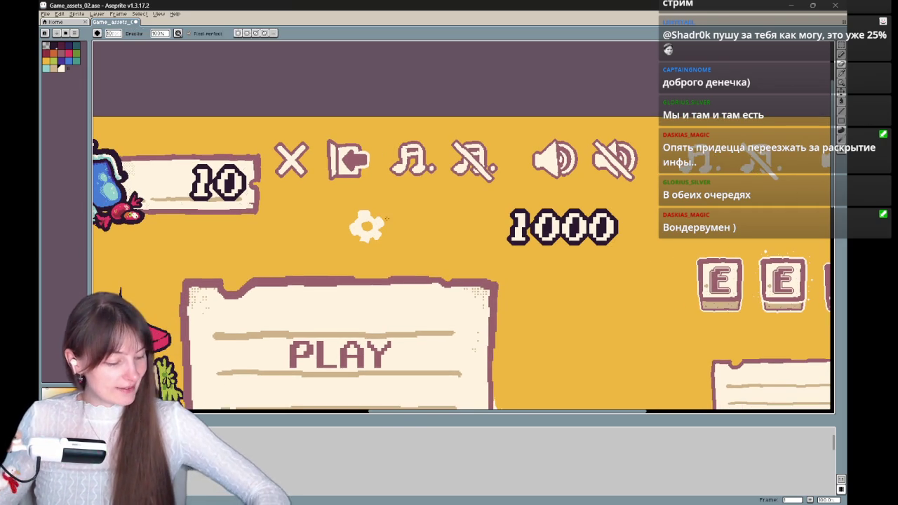
scroll(386, 219, "up", 2)
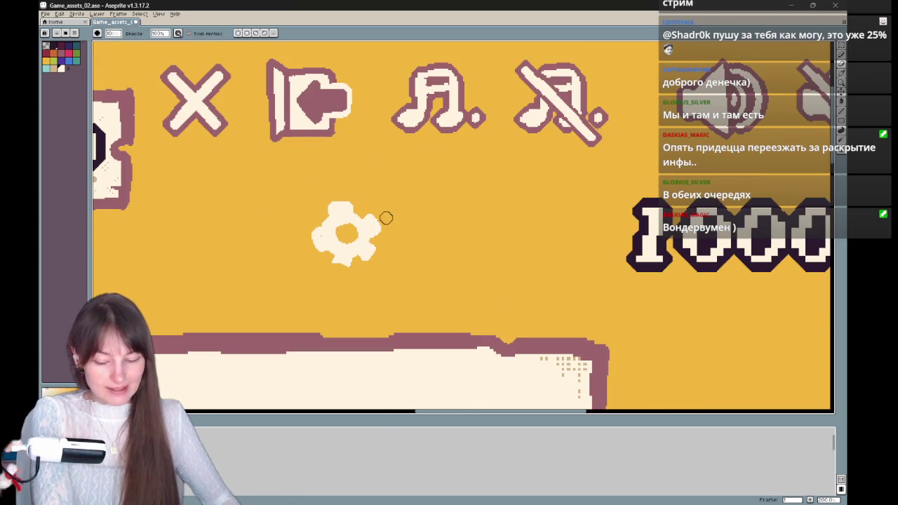
Erase the gear's left and top edges, undoing a stray cream circle.
mouse_move(337, 201)
left_mouse_down()
mouse_move(325, 265)
mouse_move(343, 234)
left_mouse_up()
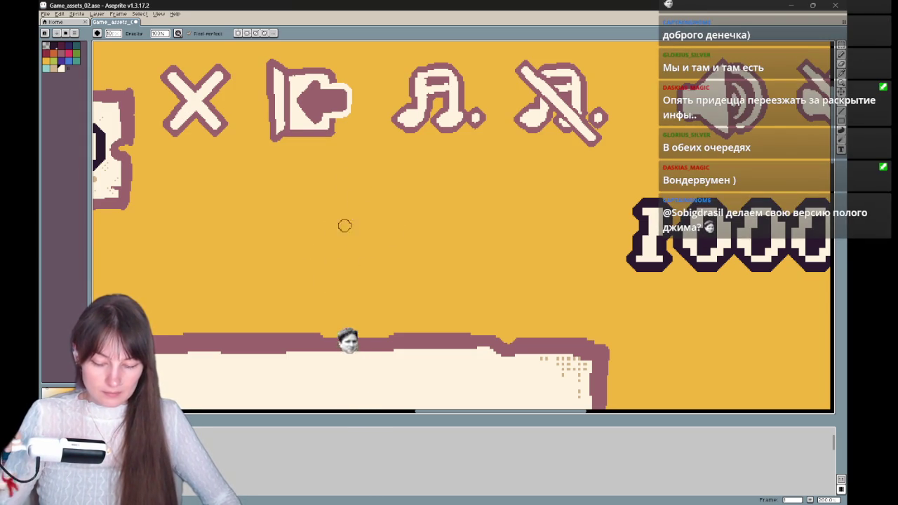
key("e")
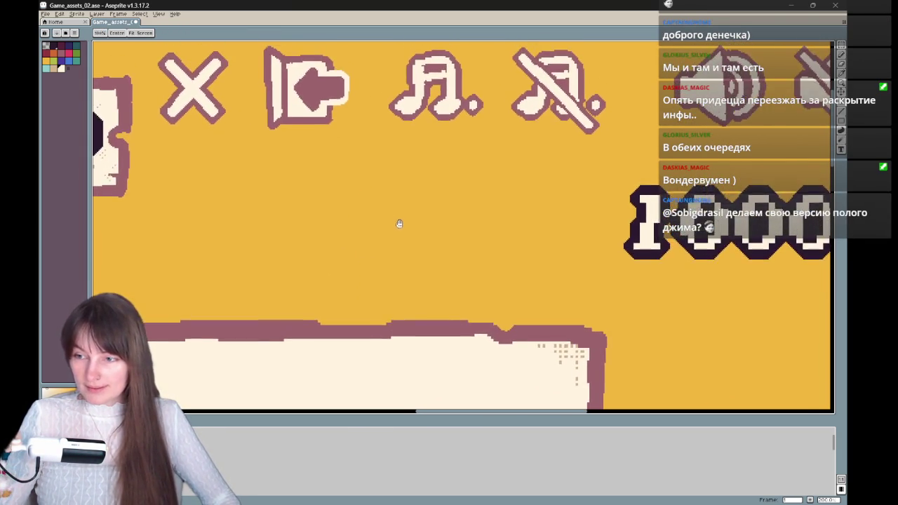
mouse_move(328, 209)
left_mouse_down()
mouse_move(347, 205)
mouse_move(296, 195)
mouse_move(298, 212)
mouse_move(333, 219)
mouse_move(308, 212)
mouse_move(324, 199)
left_mouse_up()
key("v")
key("ctrl+z")
key("b")
key("ctrl+z")
key("ctrl+z")
key("ctrl+z")
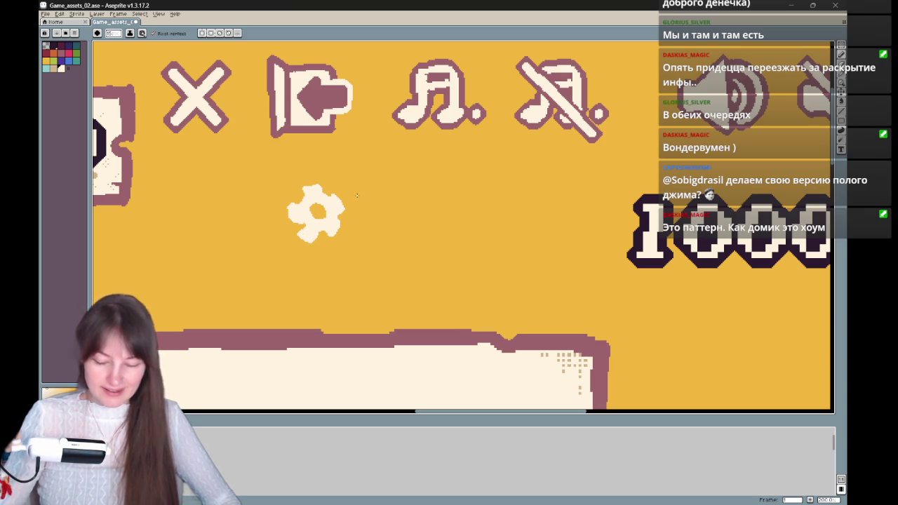
Alternate eraser and pencil to carve the gear's centre hole, undoing stray erase strokes.
key("e")
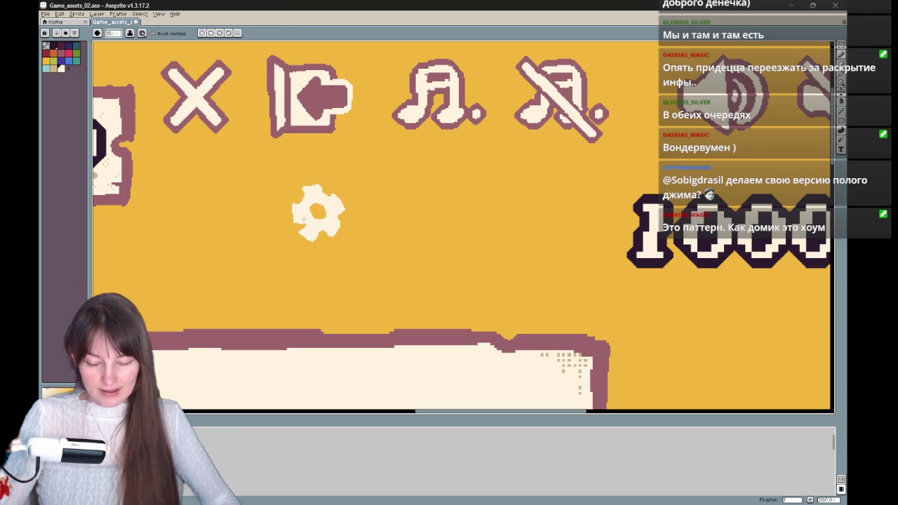
key("b")
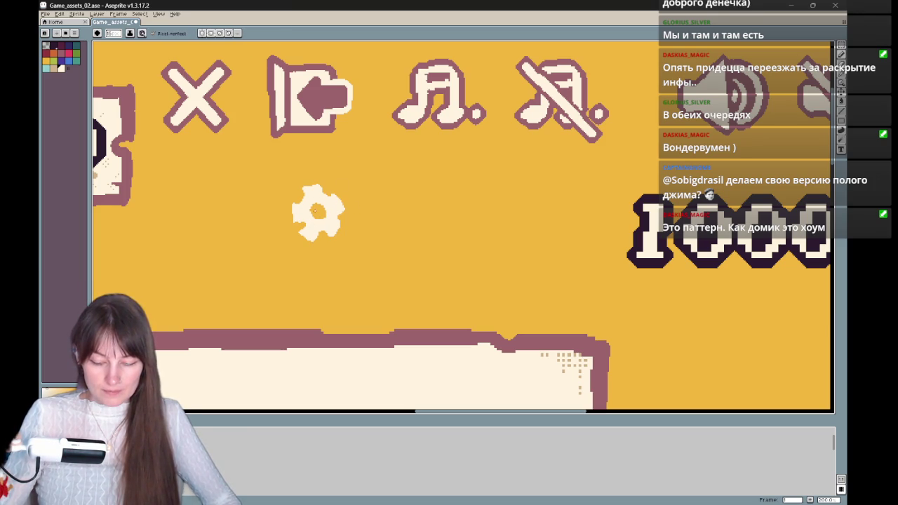
key("e")
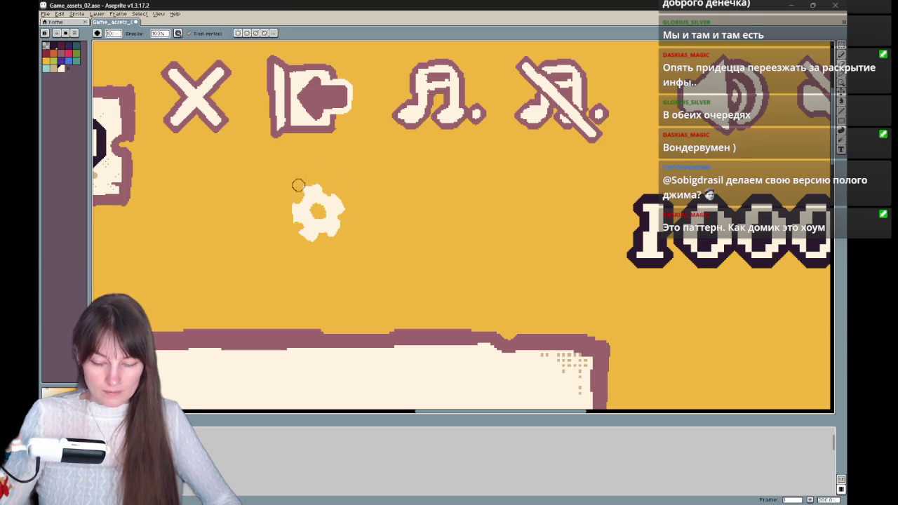
mouse_move(369, 192)
left_mouse_down()
mouse_move(347, 222)
mouse_move(337, 274)
mouse_move(418, 188)
left_mouse_up()
key("b")
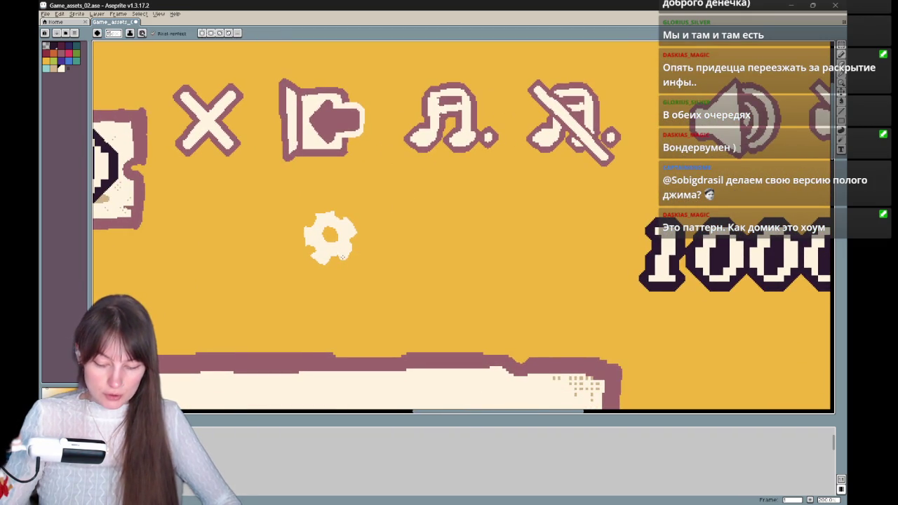
key("e")
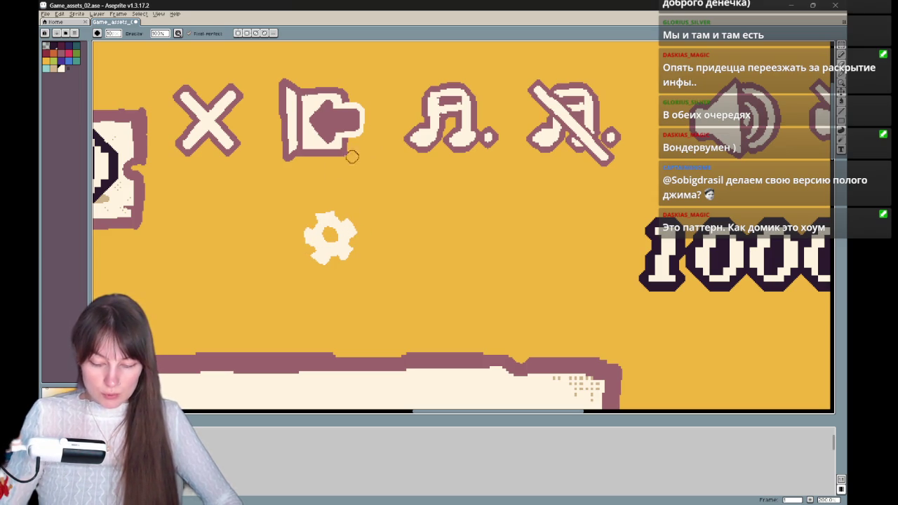
key("b")
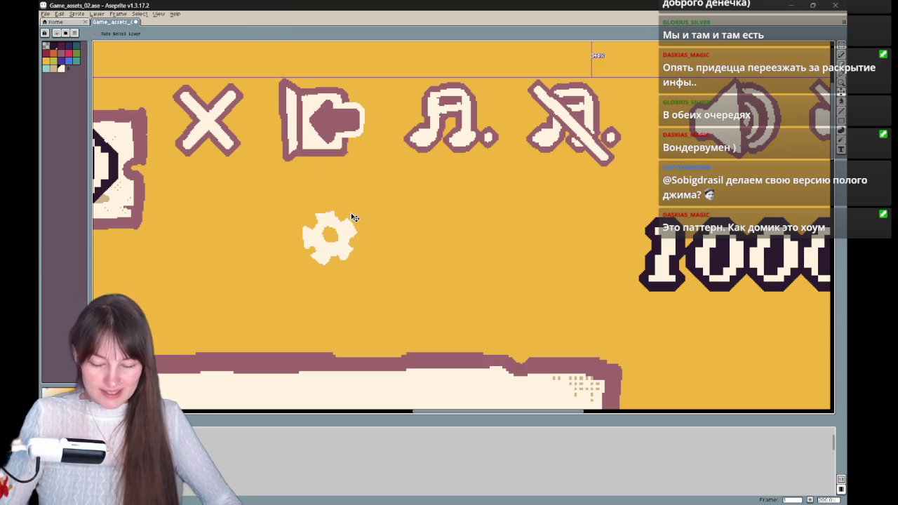
key("e")
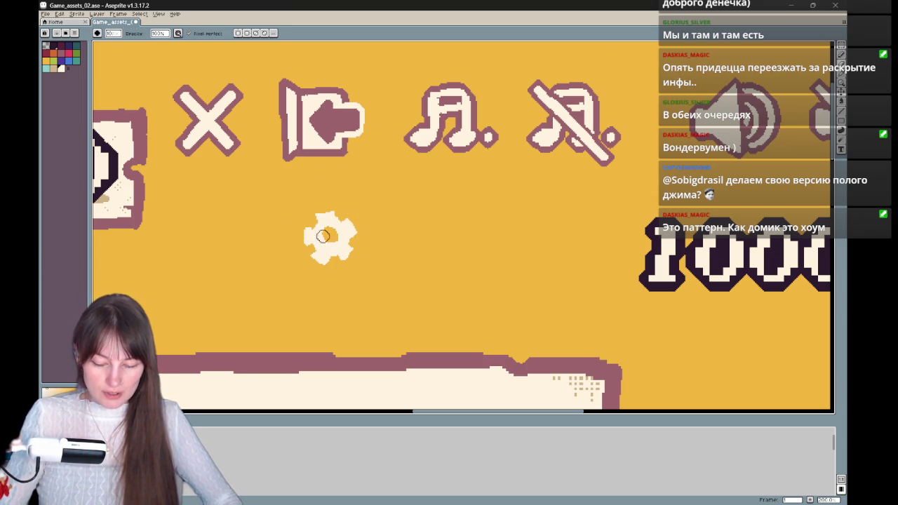
key("b")
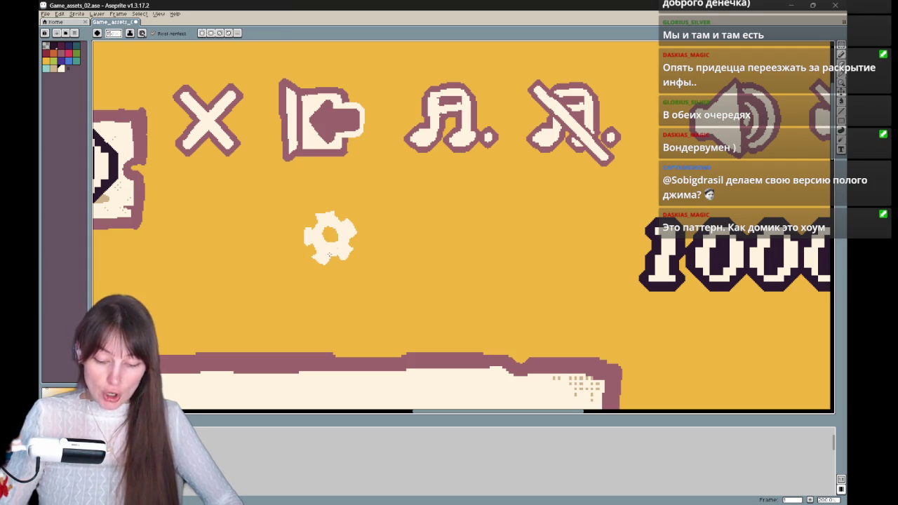
key("e")
key("ctrl+z")
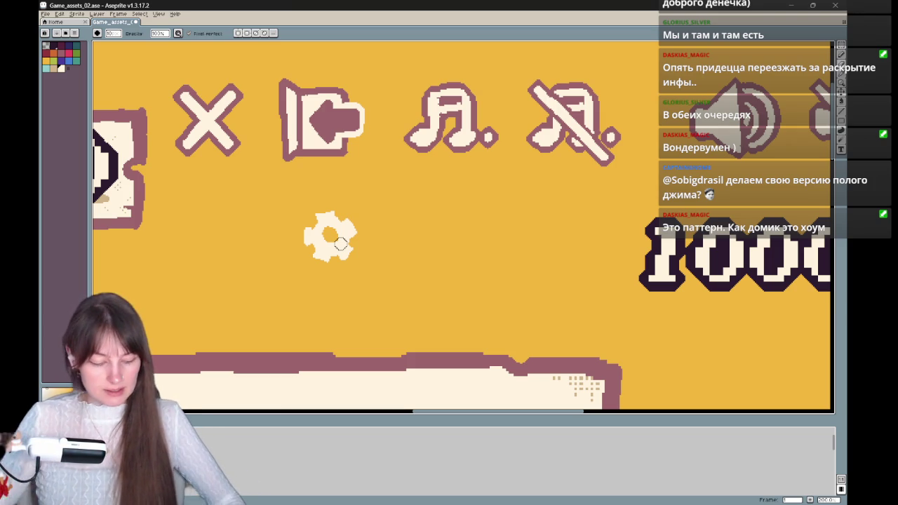
Finish the hollow centre with pencil and eraser while reframing the gear.
key("b")
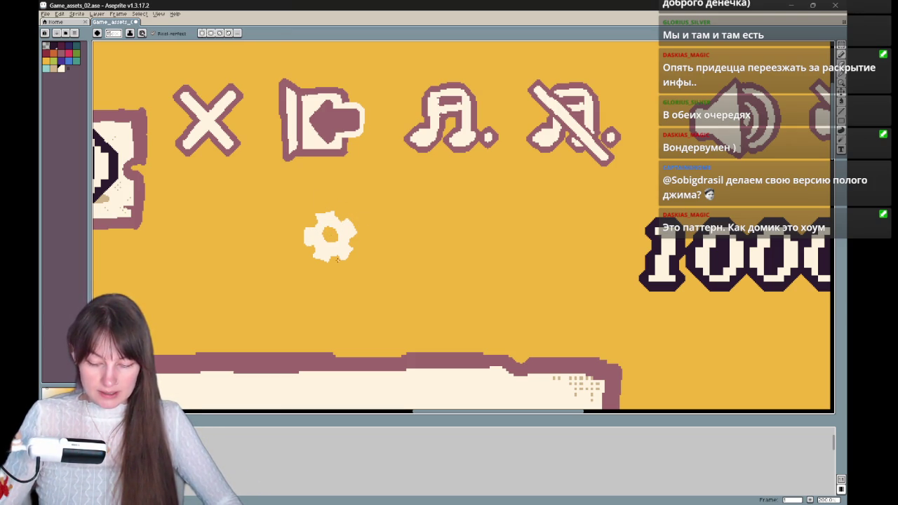
key("e")
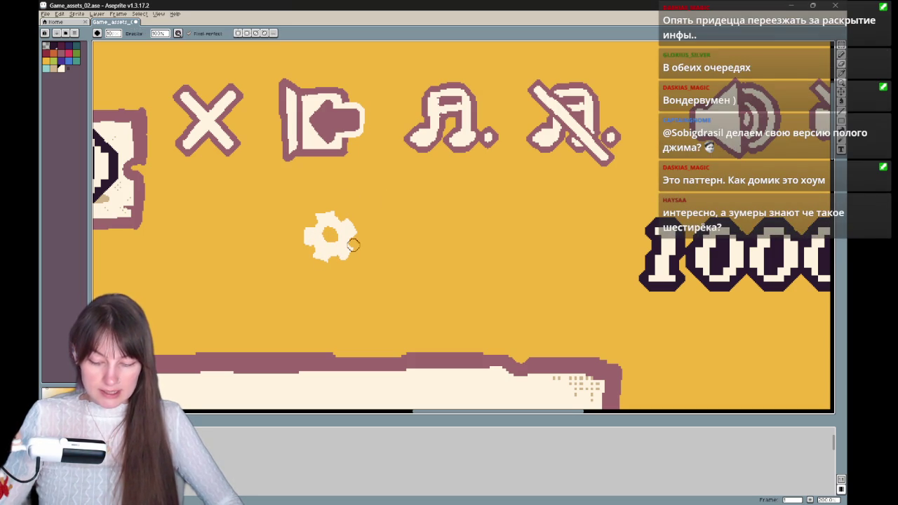
key("b")
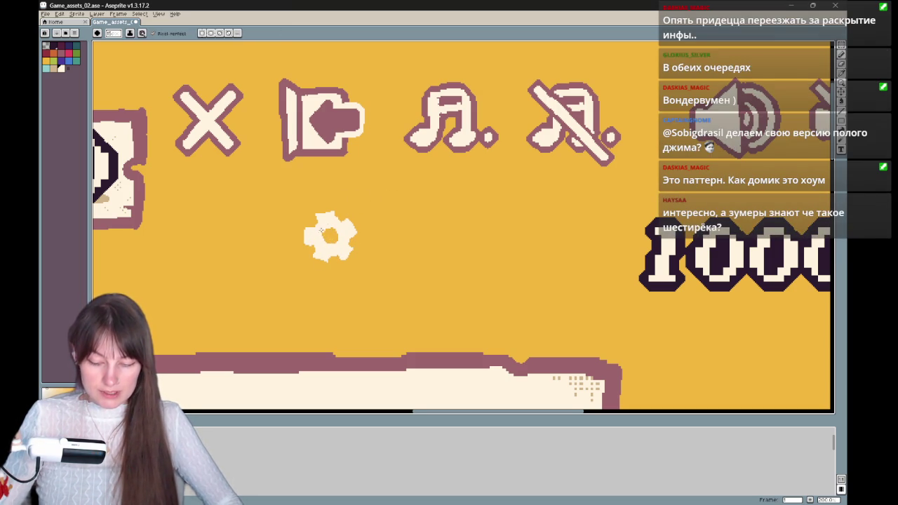
left_click_drag(390, 202, 335, 237)
key("e")
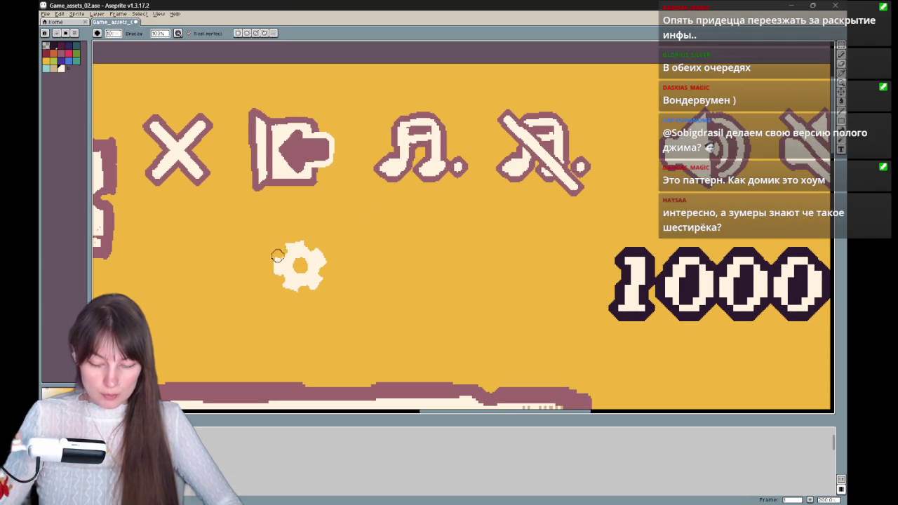
left_click_drag(389, 215, 392, 224)
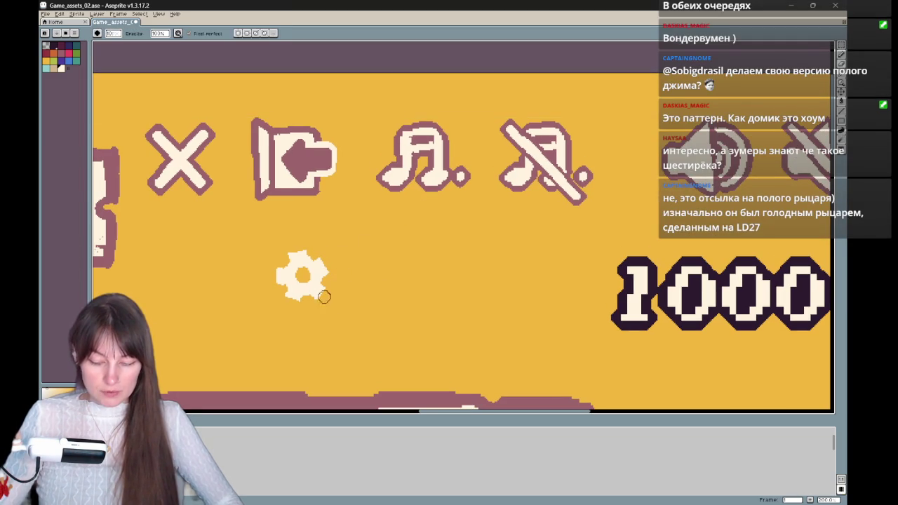
Lasso the gear and apply a mauve Outline effect from the palette swatches.
left_click_drag(305, 319, 313, 328)
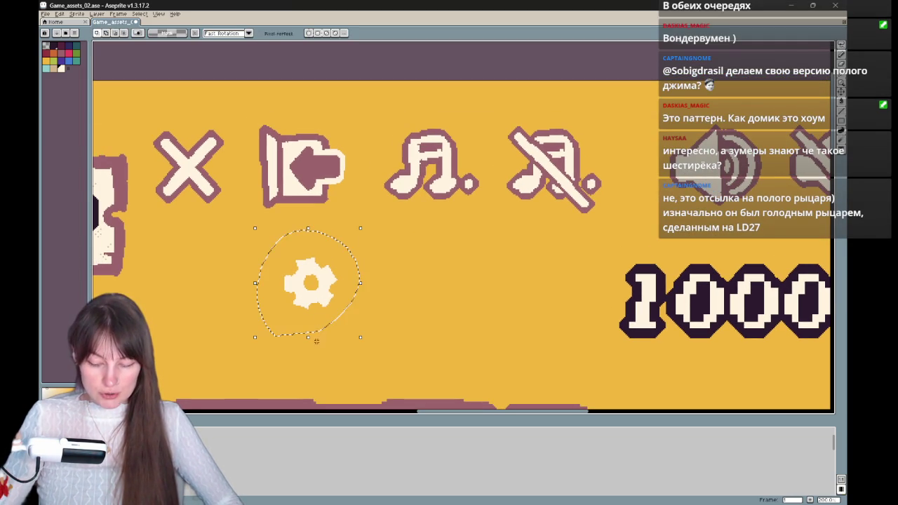
key("shift+o")
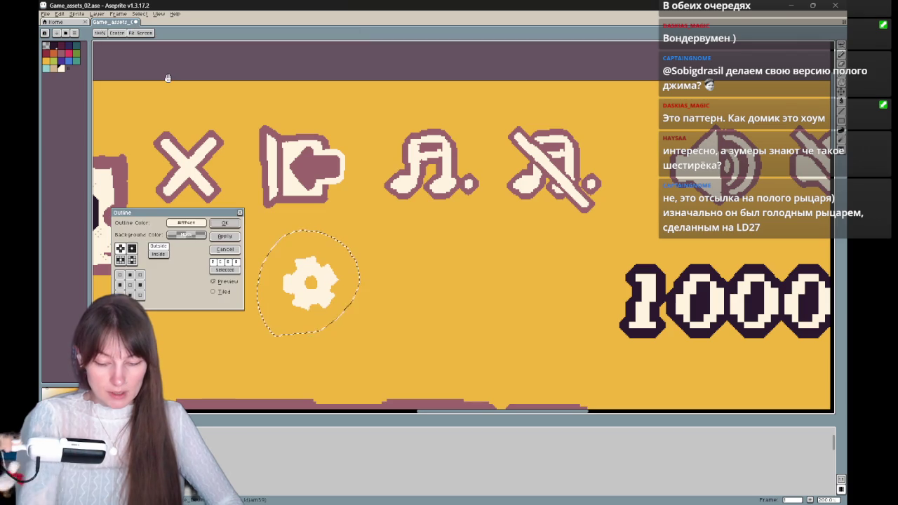
left_click(186, 223)
left_click(186, 223)
left_click(185, 223)
left_click(181, 235)
left_click(177, 249)
left_click(184, 224)
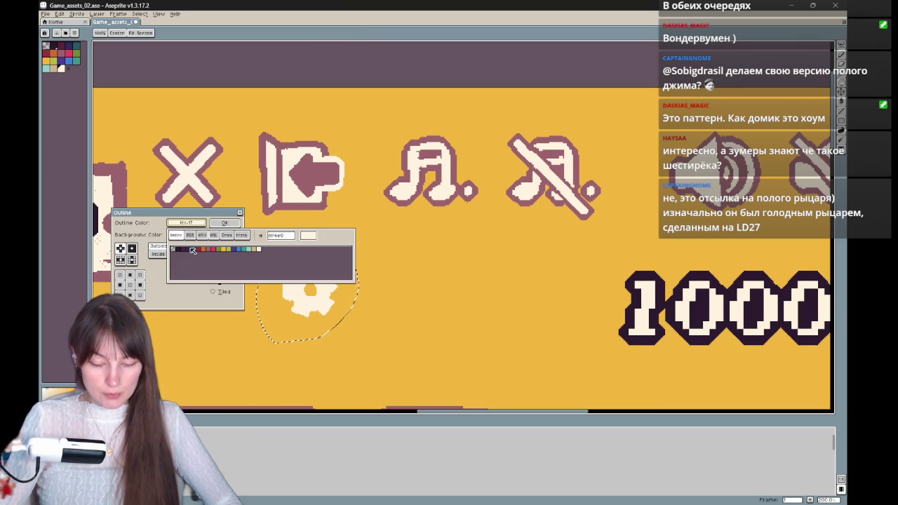
left_click(213, 250)
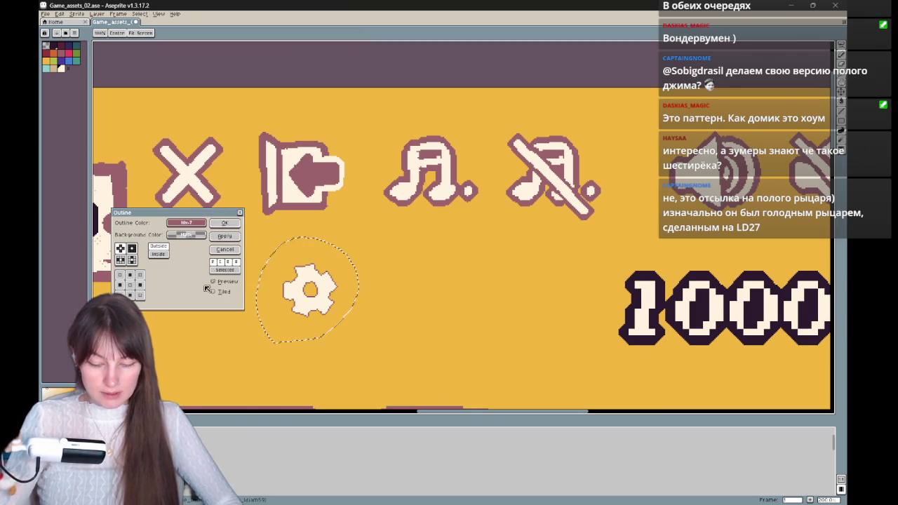
left_click(237, 239)
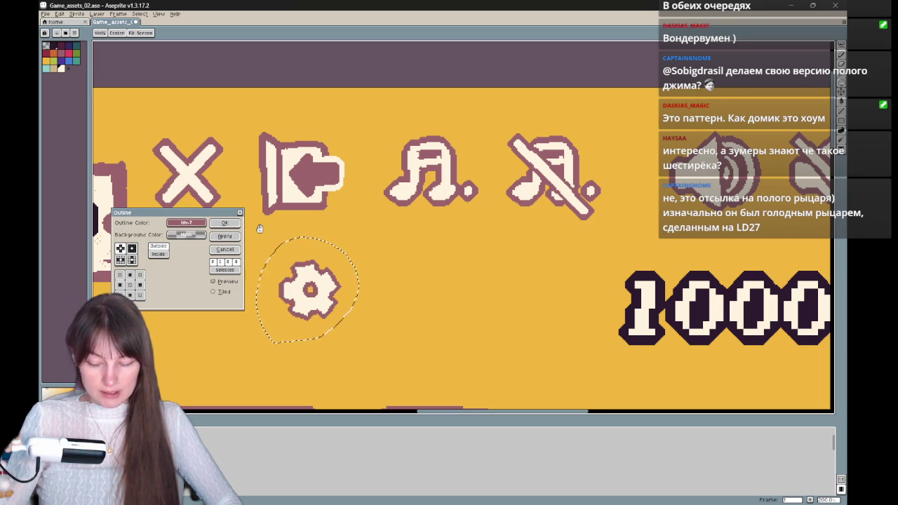
left_click(238, 239)
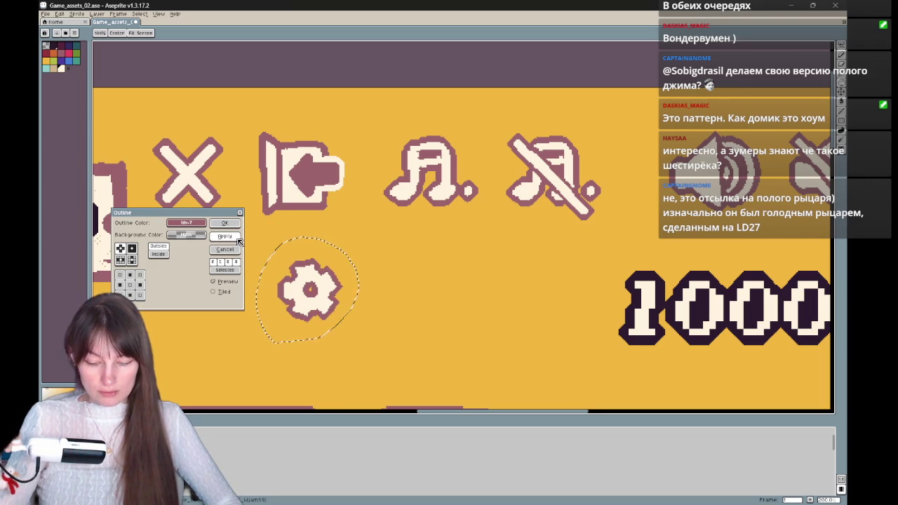
left_click(230, 223)
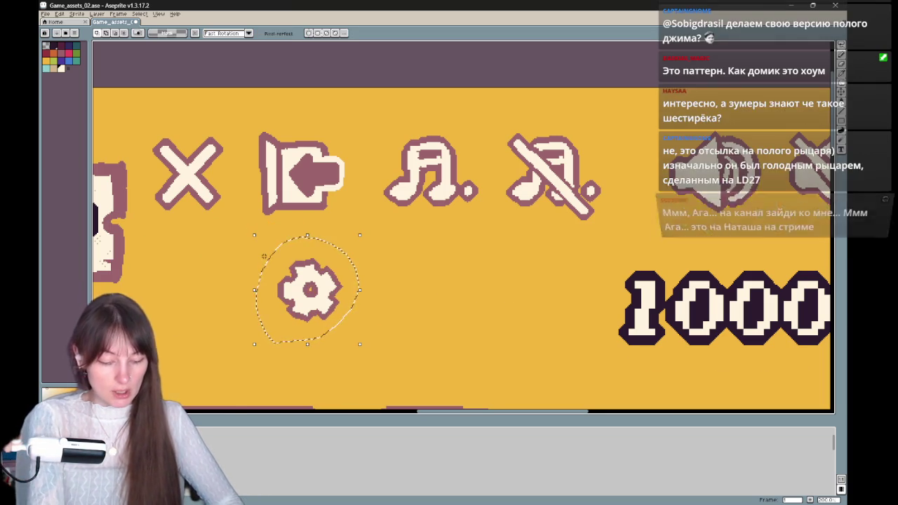
Zoom onto the gear and clear the middle of its filled-in centre hole.
scroll(264, 256, "down", 1)
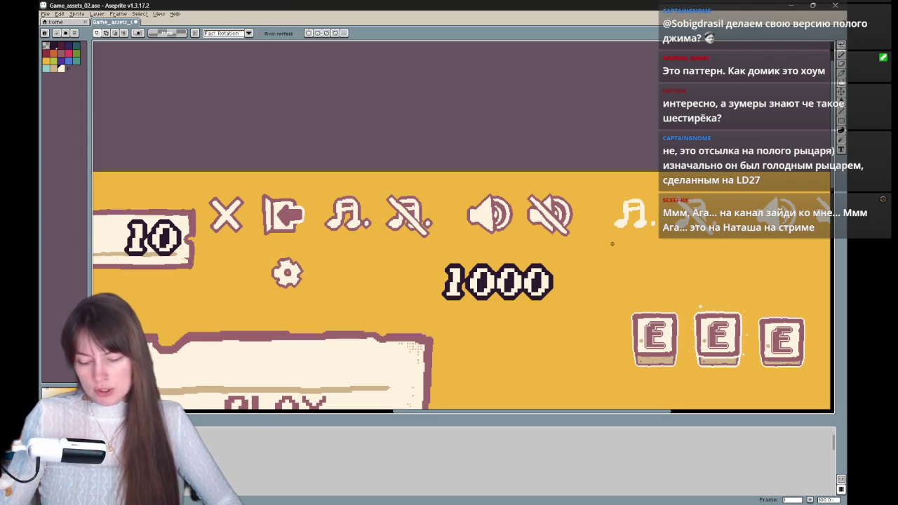
scroll(611, 245, "down", 1)
scroll(636, 261, "up", 1)
left_click_drag(636, 264, 655, 259)
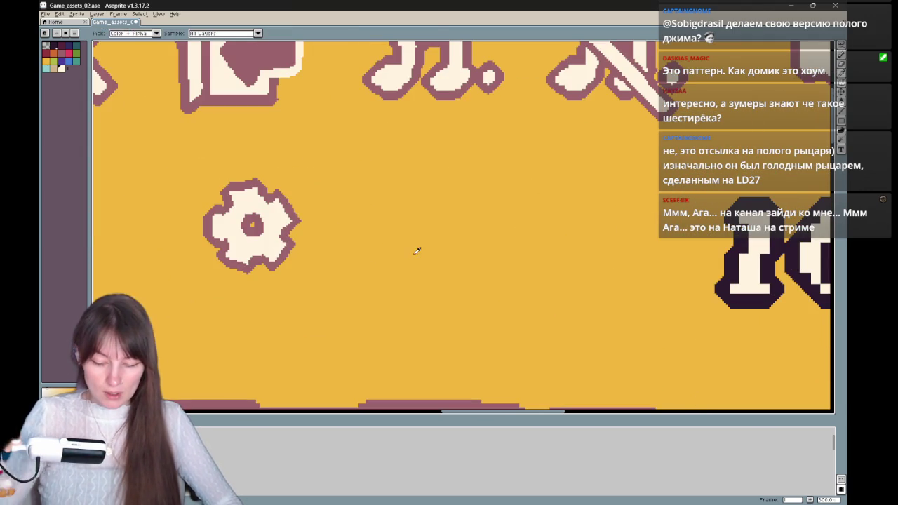
key("b")
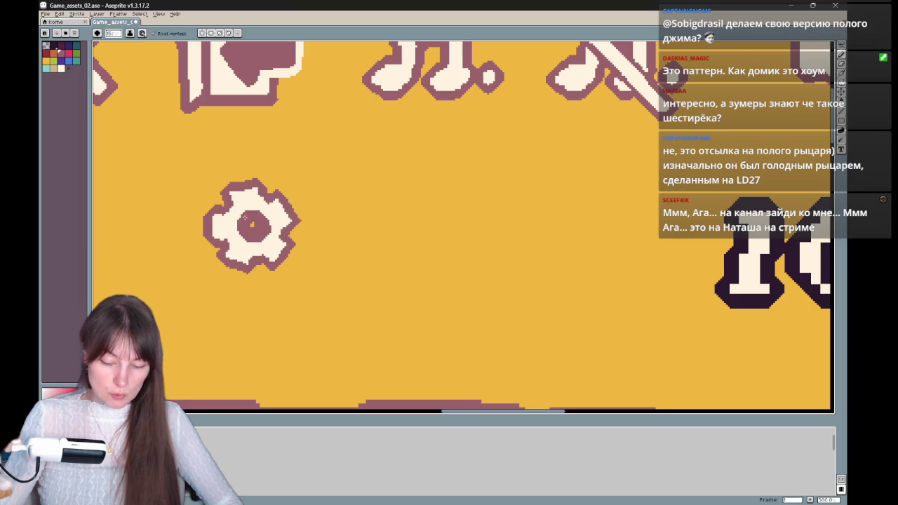
key("e")
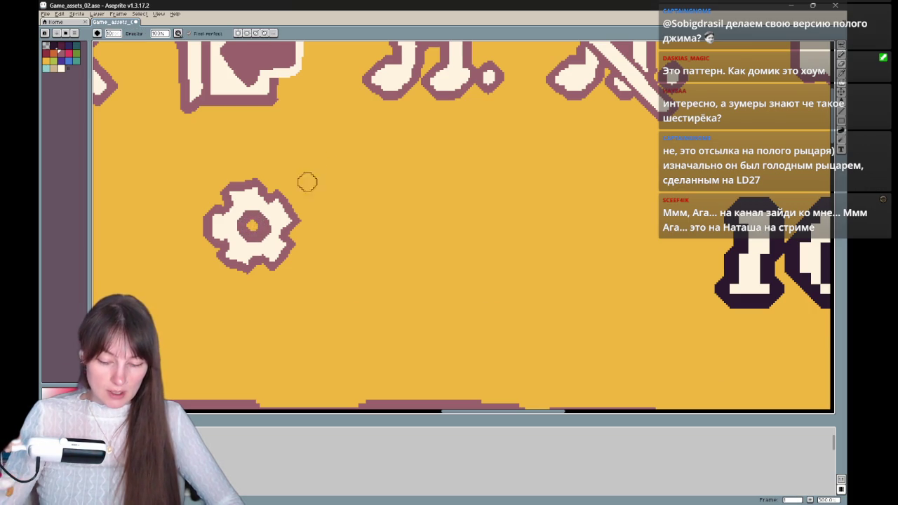
Zoom back out and pan over the gear row beneath the sound icons.
scroll(337, 192, "down", 1)
scroll(391, 257, "down", 1)
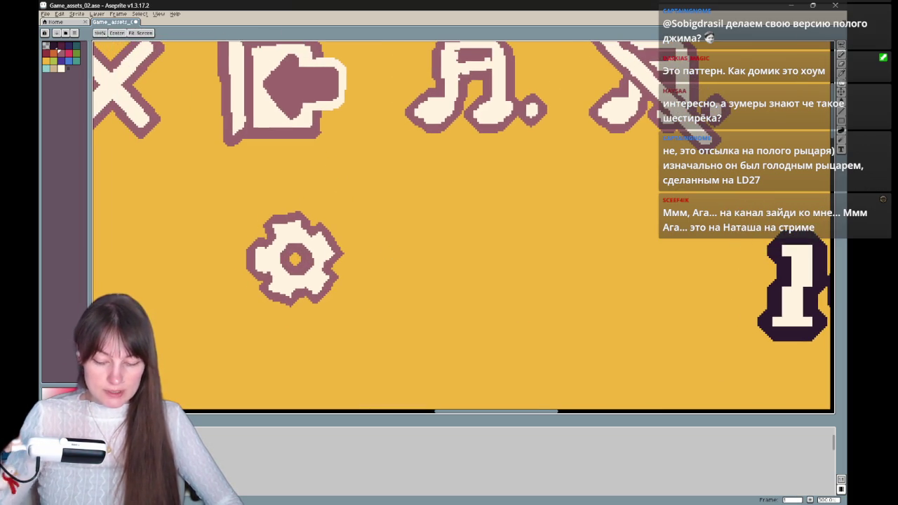
scroll(393, 259, "down", 1)
scroll(393, 259, "down", 1)
scroll(393, 259, "down", 1)
scroll(393, 259, "up", 1)
scroll(393, 259, "up", 1)
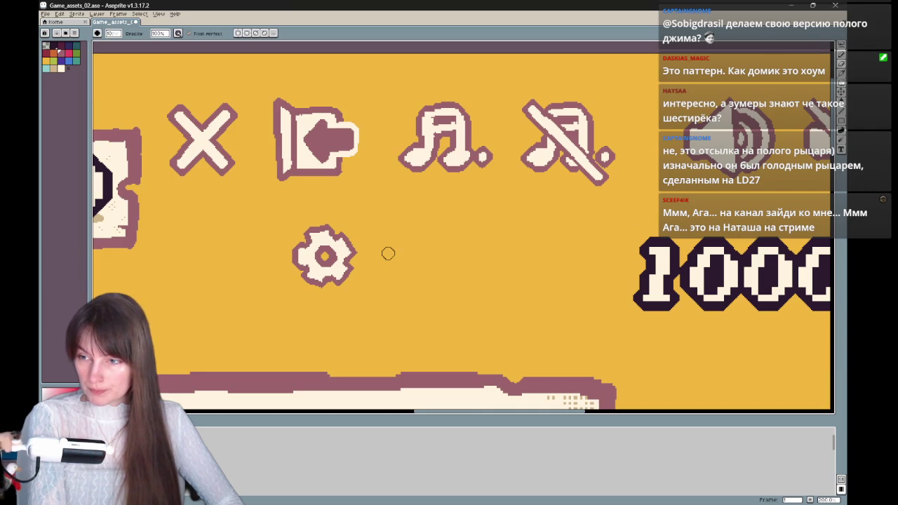
mouse_move(416, 260)
left_mouse_down()
mouse_move(511, 268)
mouse_move(427, 242)
left_mouse_up()
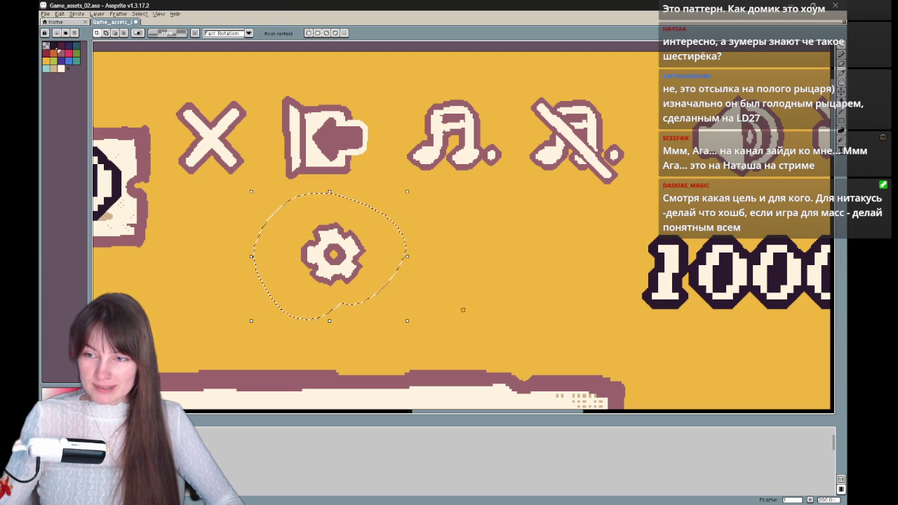
Duplicate the gear and drag the copy beside the original.
scroll(501, 231, "down", 2)
scroll(496, 315, "up", 2)
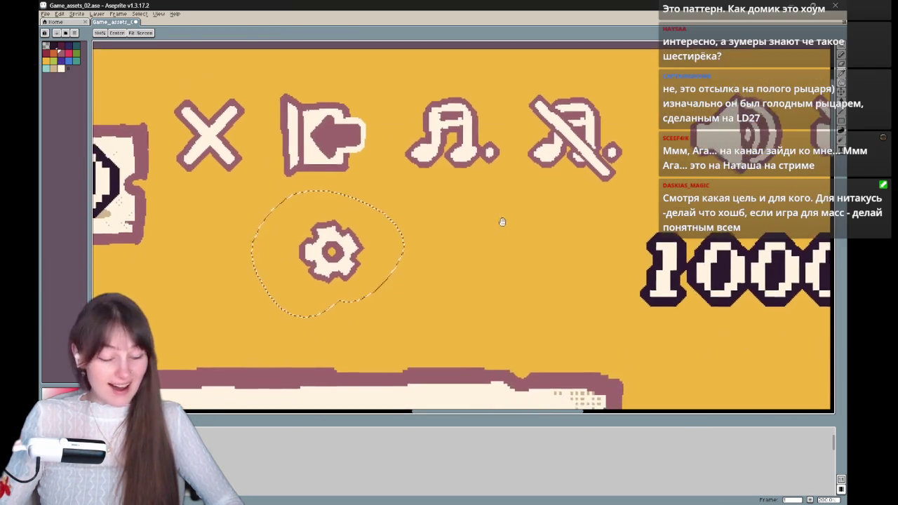
mouse_move(348, 257)
left_mouse_down()
mouse_move(398, 229)
mouse_move(372, 211)
mouse_move(398, 261)
left_mouse_up()
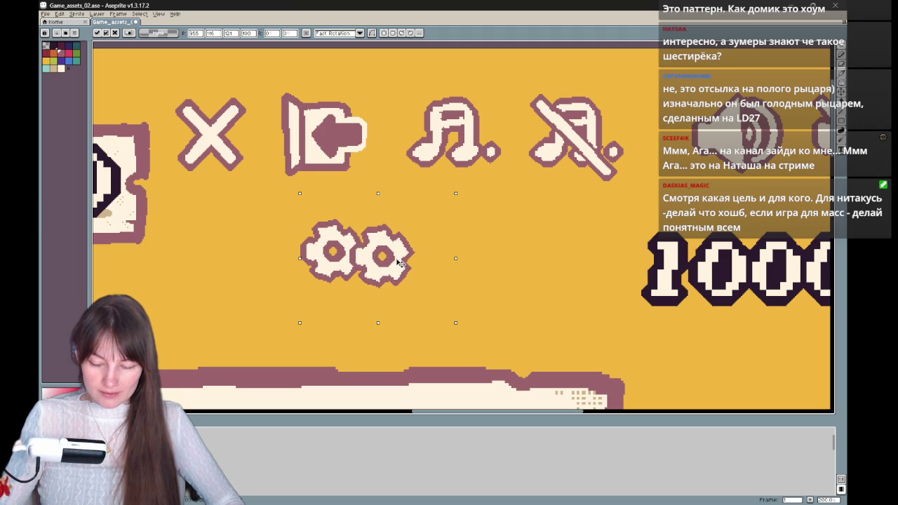
mouse_move(394, 269)
left_mouse_down()
mouse_move(393, 221)
mouse_move(405, 219)
mouse_move(361, 213)
left_mouse_up()
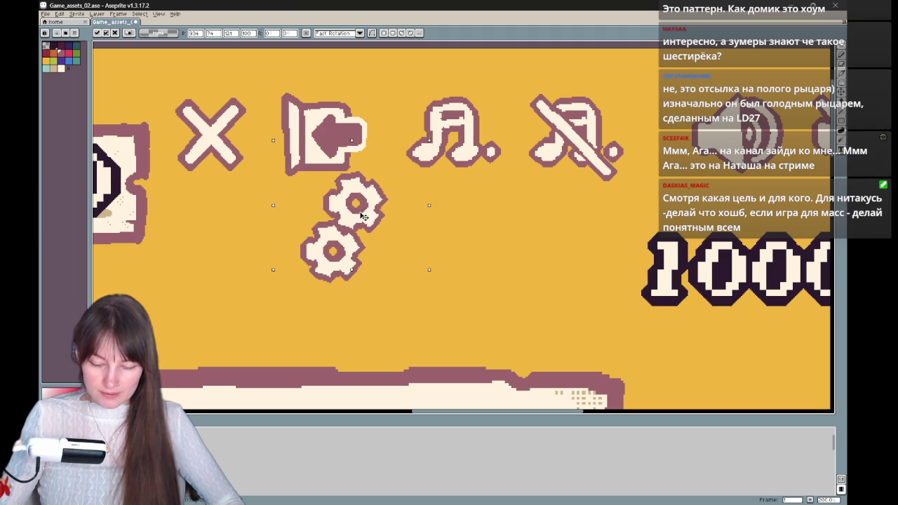
Discard the gear copy and deselect, leaving the single outlined gear.
mouse_move(530, 258)
left_mouse_down()
mouse_move(602, 235)
mouse_move(538, 201)
left_mouse_up()
key("Escape")
key("b")
left_click_drag(487, 211, 457, 245)
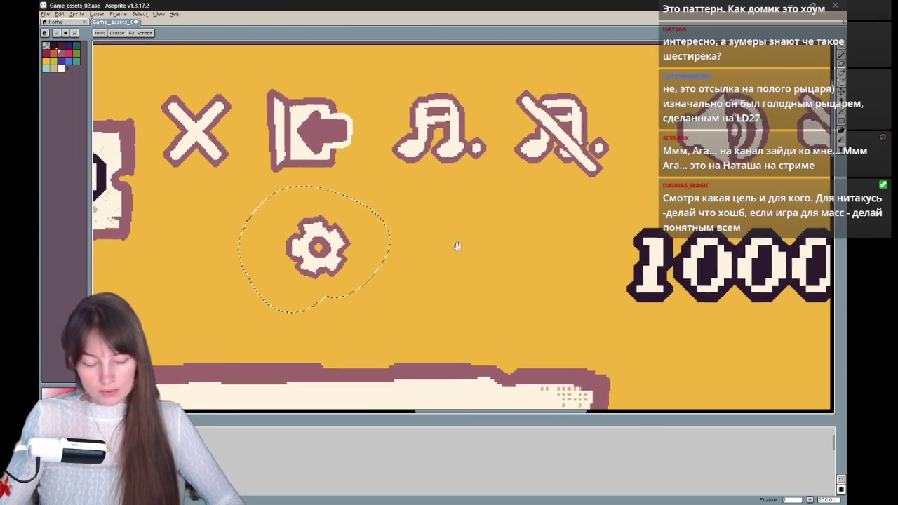
key("ctrl+d")
Undo the stray stroke above the gear and reframe the gears.
key("ctrl+z")
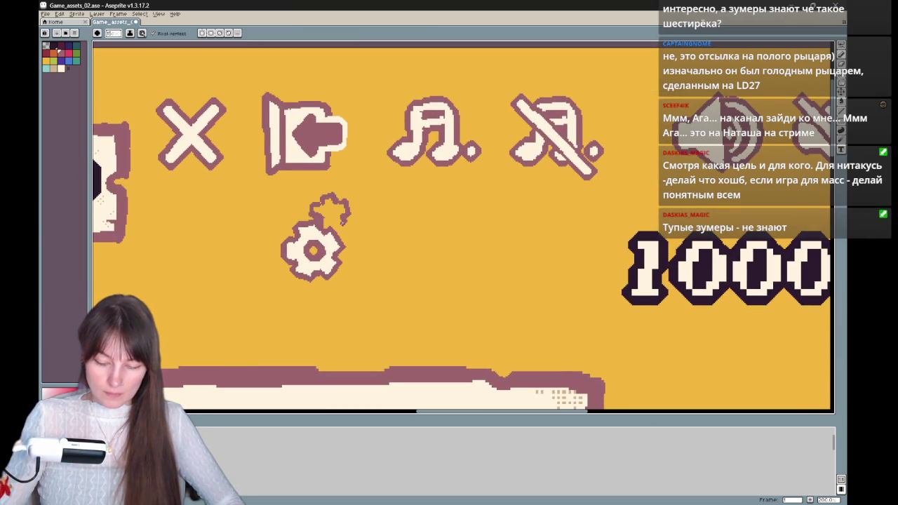
key("w")
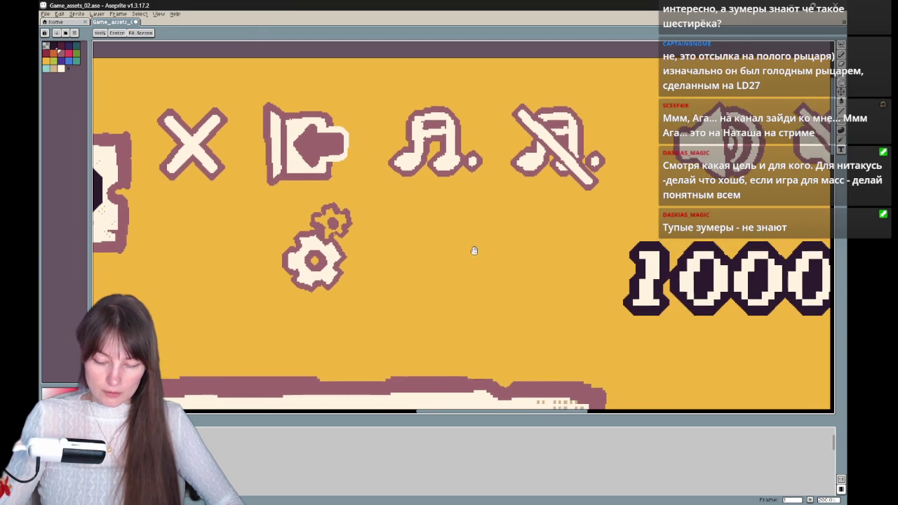
key("b")
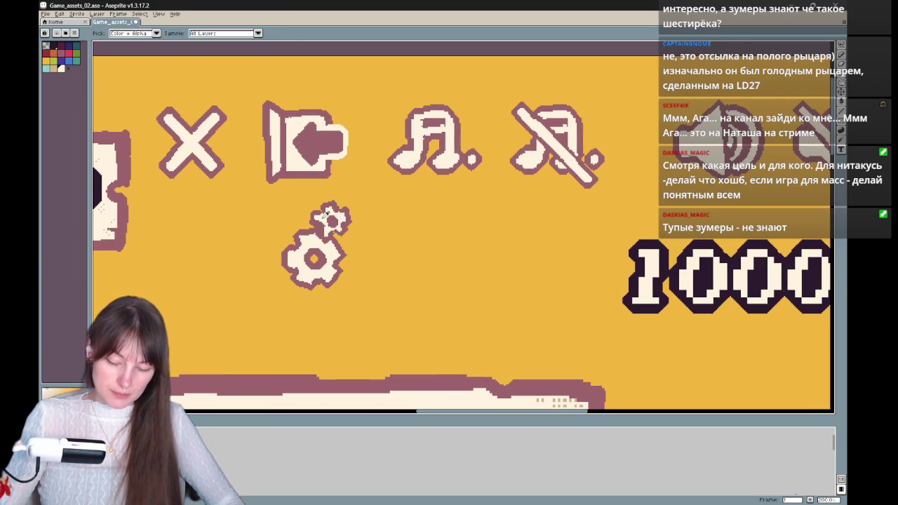
key("e")
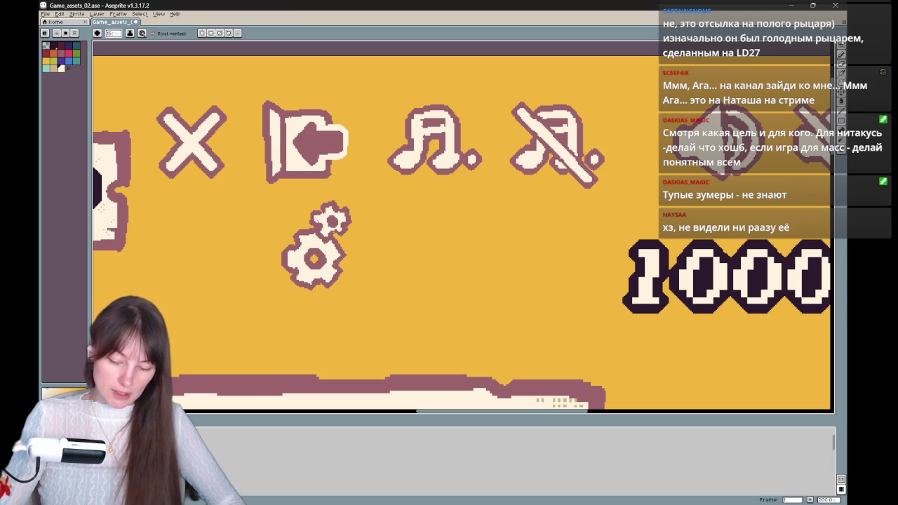
mouse_move(363, 255)
left_mouse_down()
mouse_move(356, 266)
mouse_move(382, 252)
mouse_move(375, 279)
mouse_move(351, 260)
left_mouse_up()
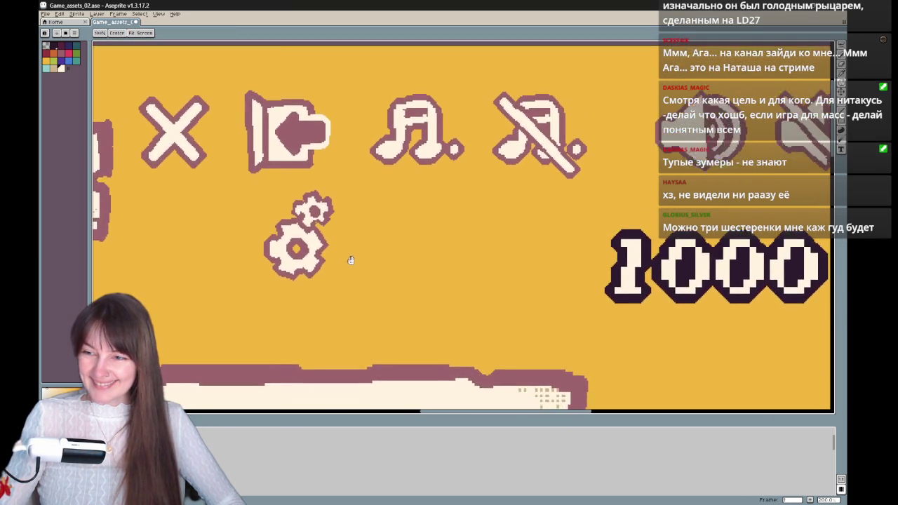
key("space")
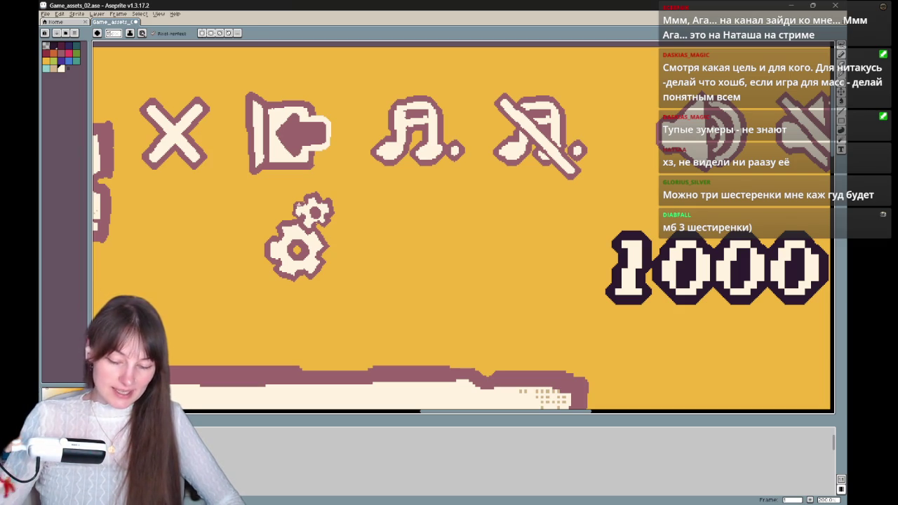
Draw the small upper-right gear, alternating red and cream swatches and ending on cream.
left_click(60, 53)
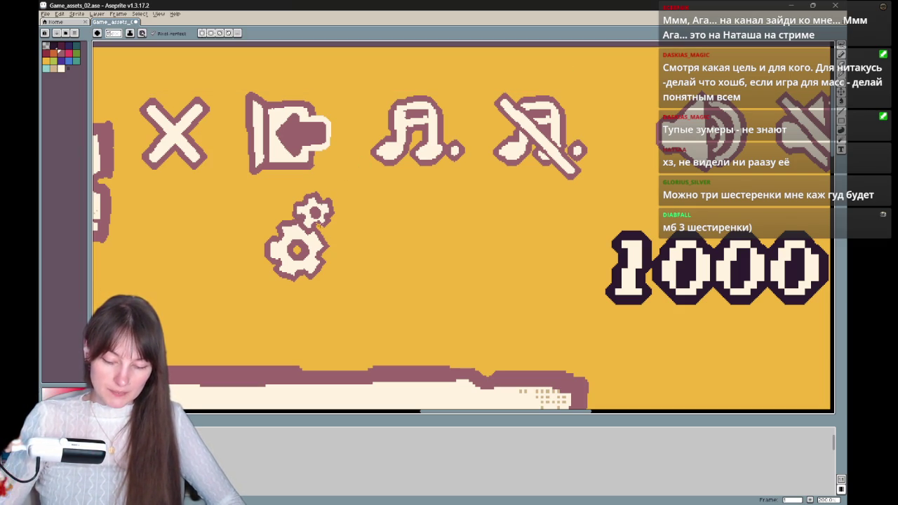
left_click(60, 68)
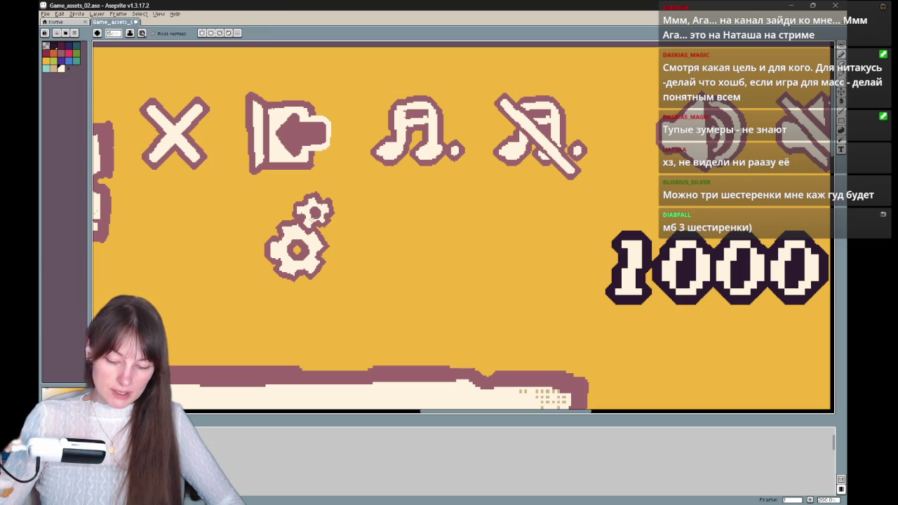
left_click(59, 52)
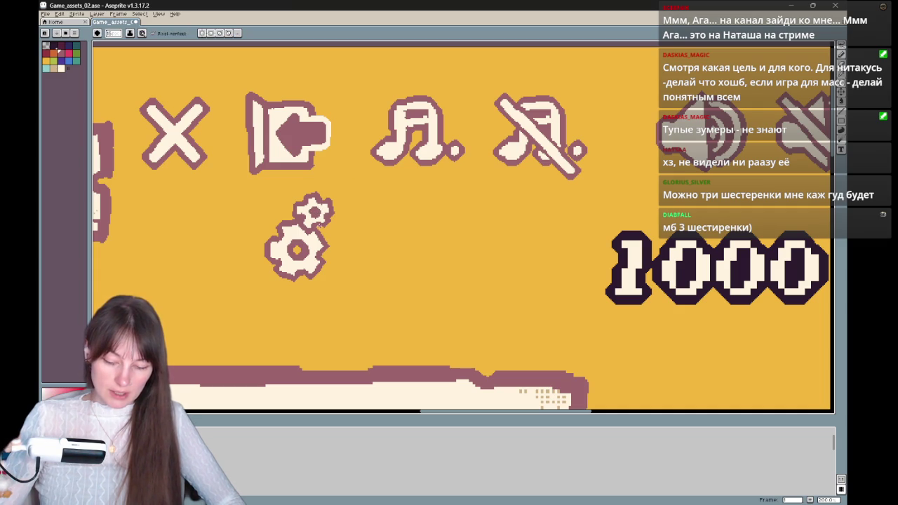
left_click(60, 68)
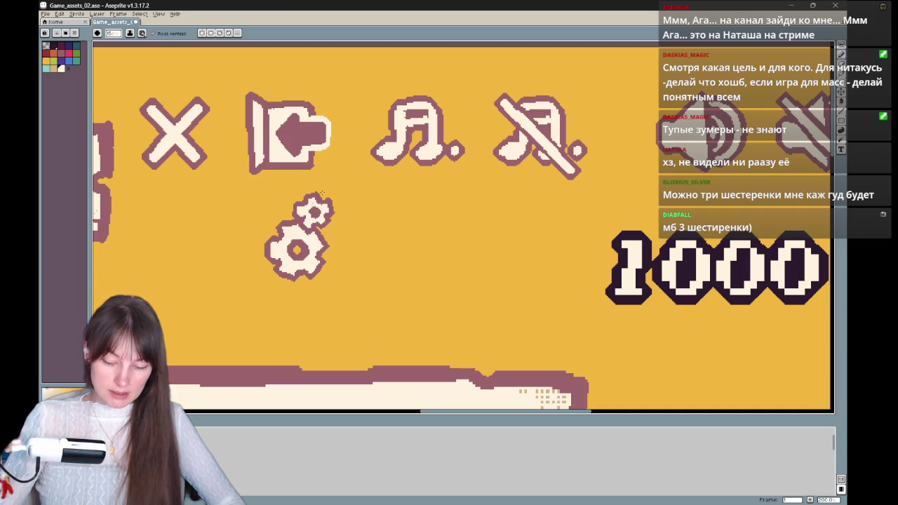
left_click(59, 52)
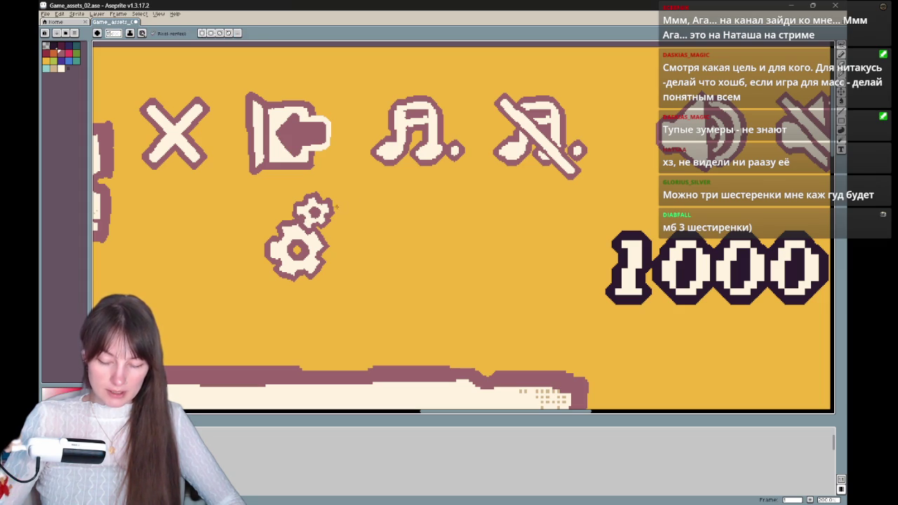
left_click(61, 68)
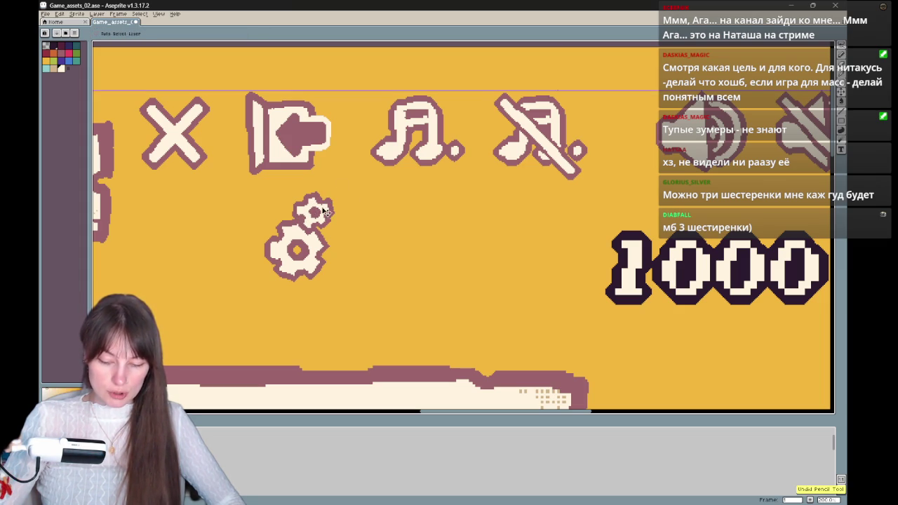
left_click(59, 52)
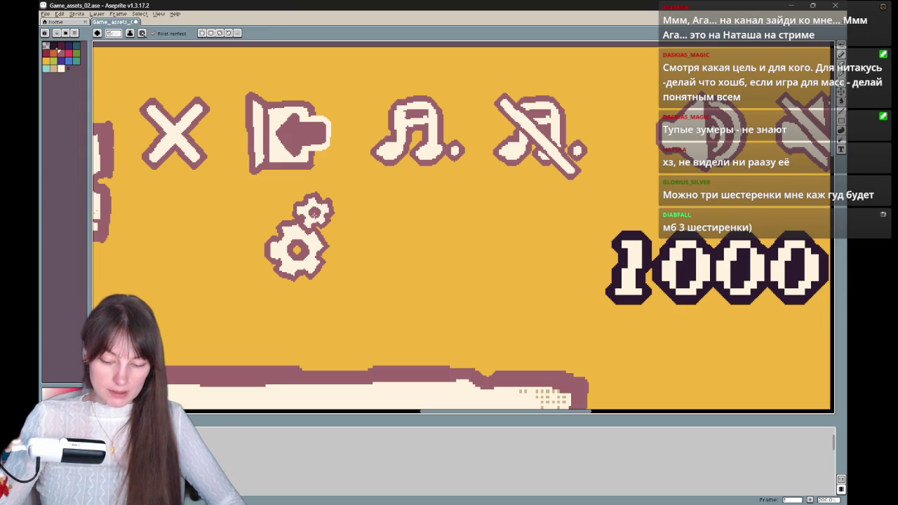
left_click(314, 219, "alt")
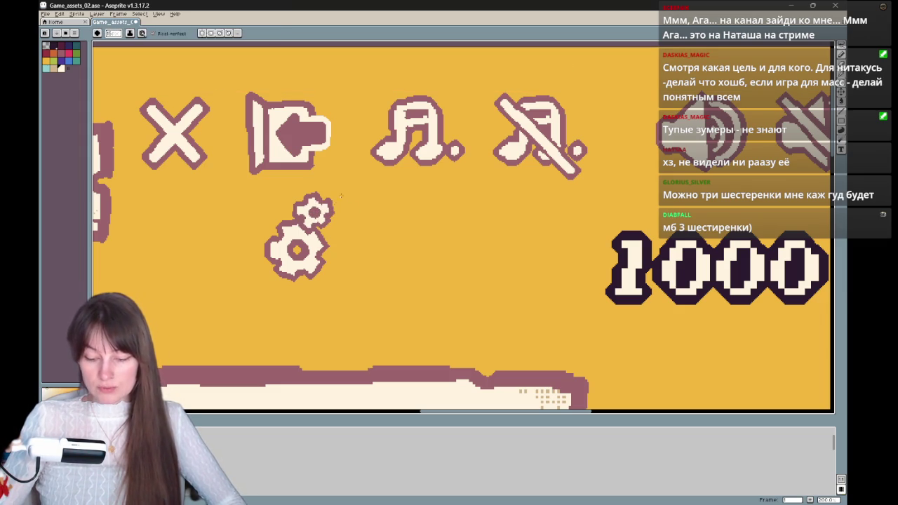
left_click_drag(421, 138, 562, 142)
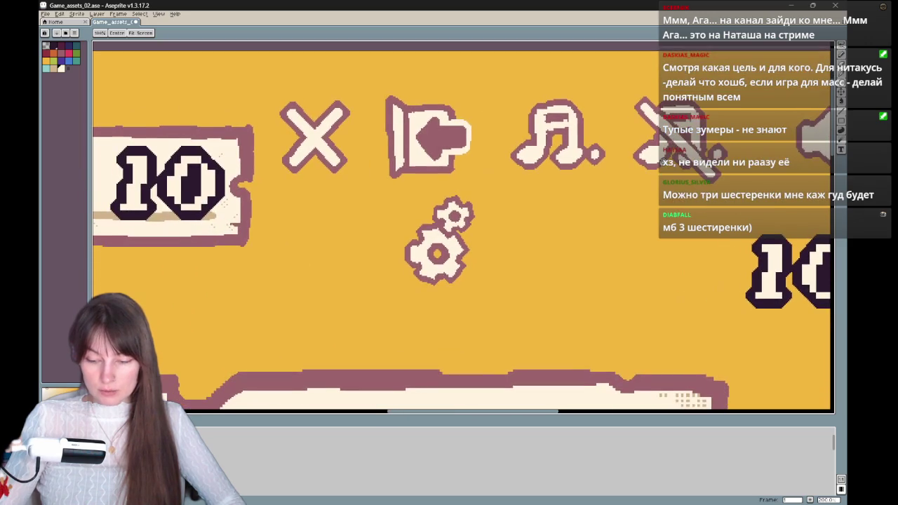
Pan around the gear icons, then bring up the browser showing the Twitch clip.
left_click_drag(501, 235, 411, 220)
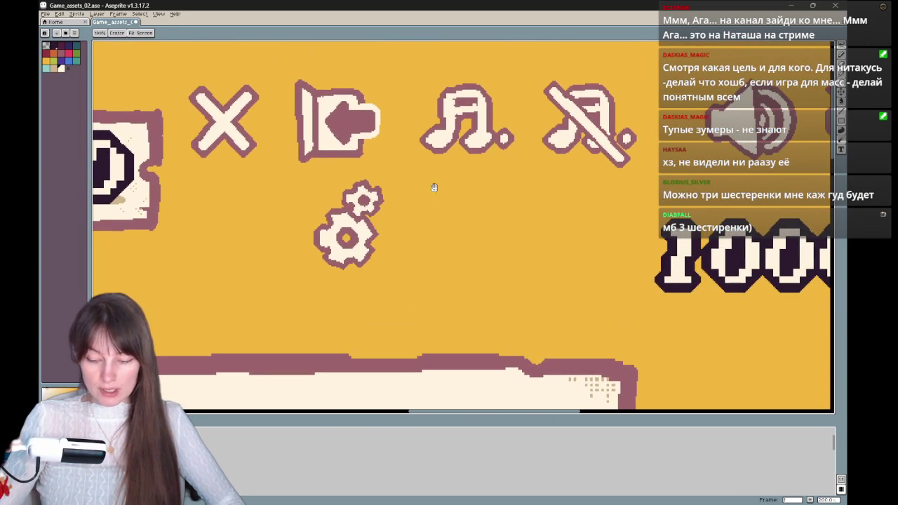
scroll(411, 220, "down", 3)
scroll(411, 219, "up", 3)
left_click_drag(491, 247, 491, 262)
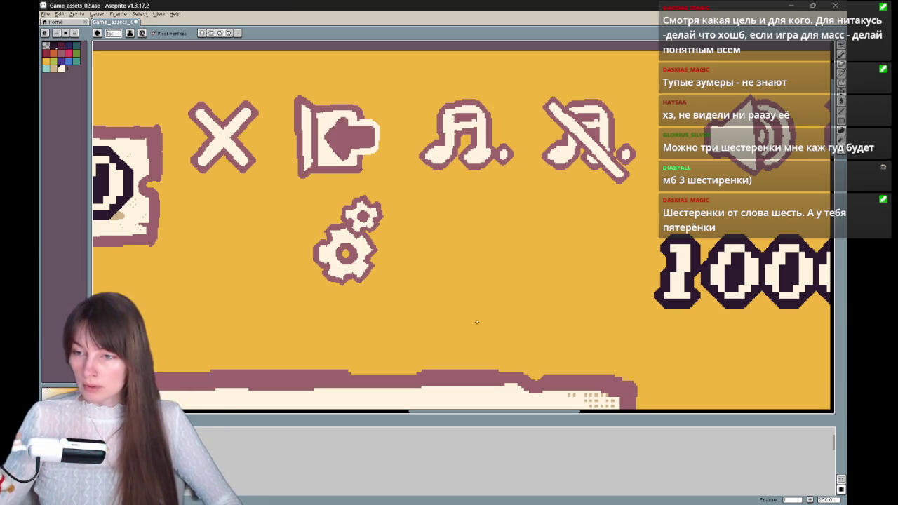
mouse_move(518, 257)
left_mouse_down()
mouse_move(497, 270)
mouse_move(518, 254)
left_mouse_up()
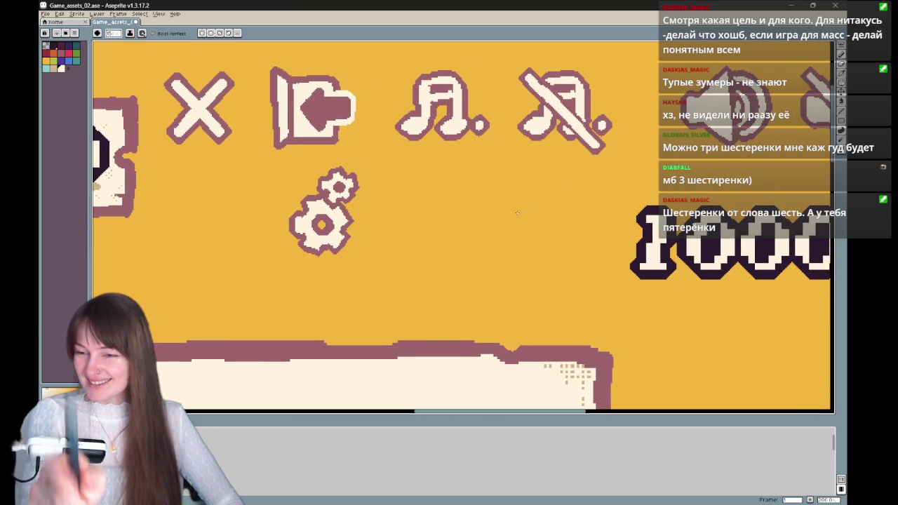
key("space")
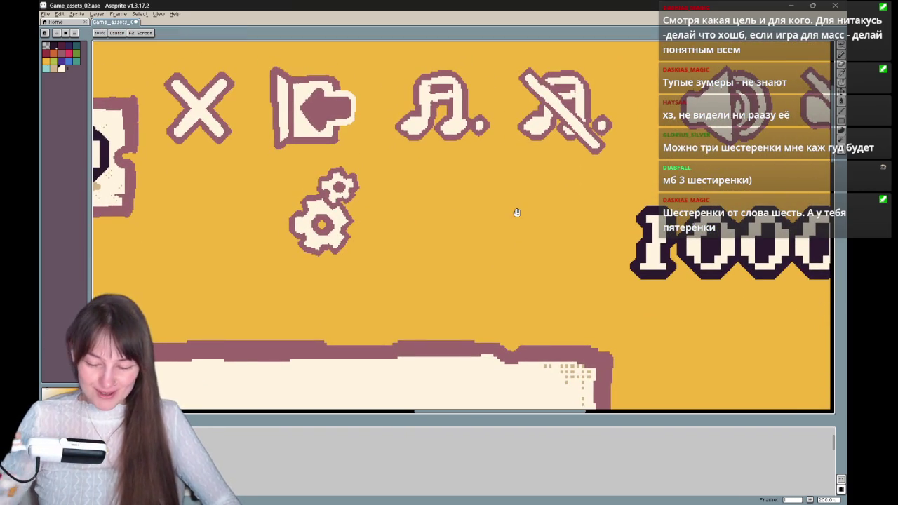
left_click_drag(517, 213, 515, 252)
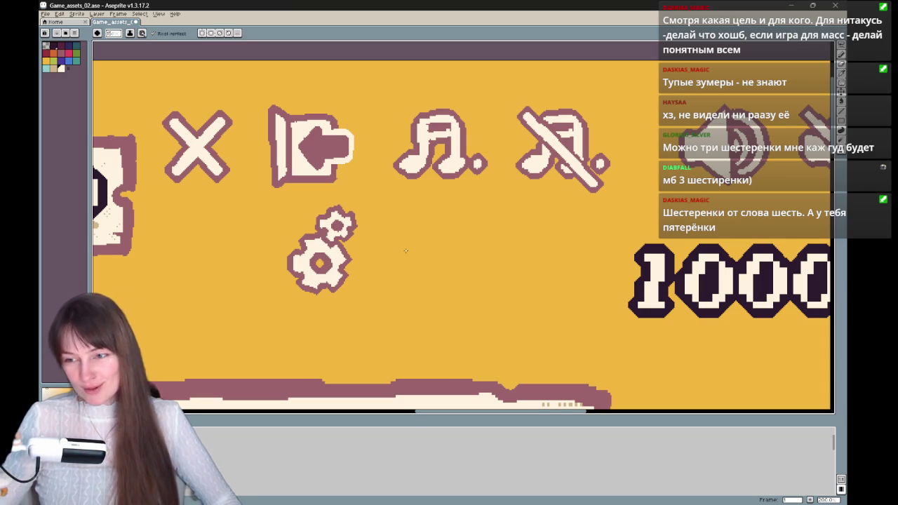
key("space")
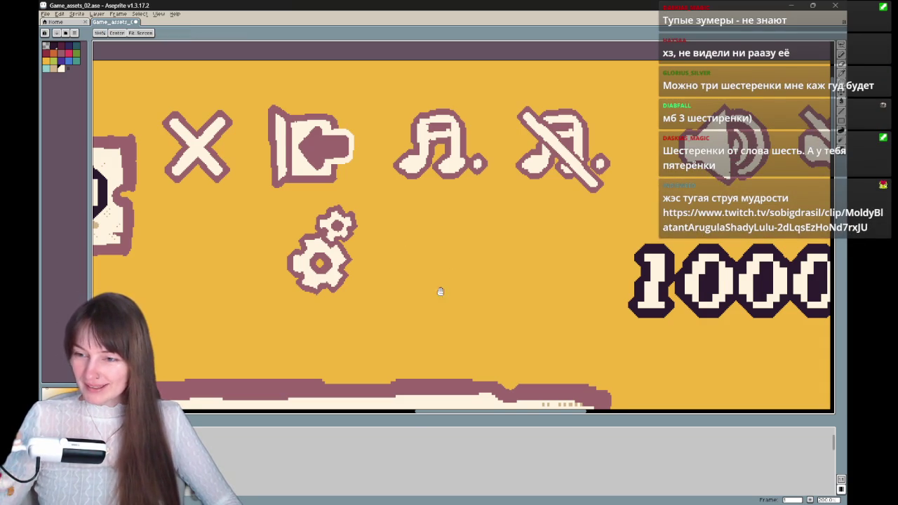
left_click_drag(440, 291, 446, 294)
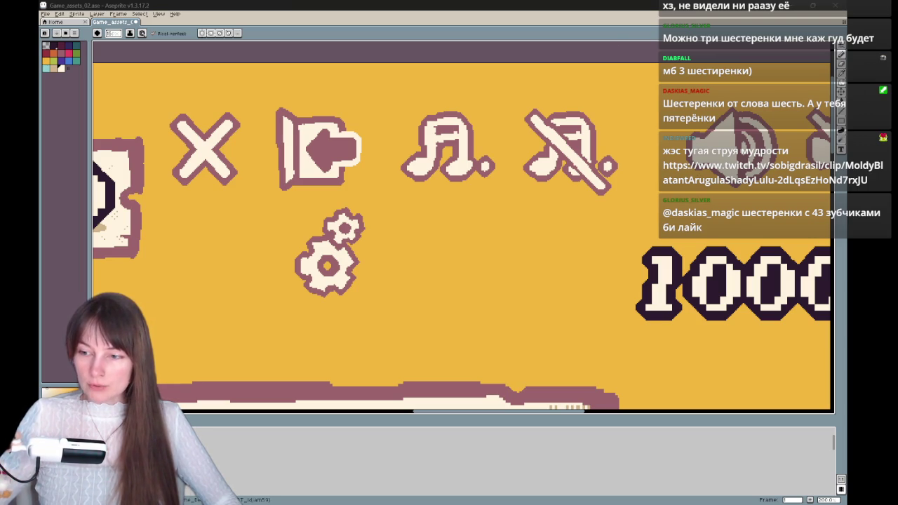
key("alt+Tab")
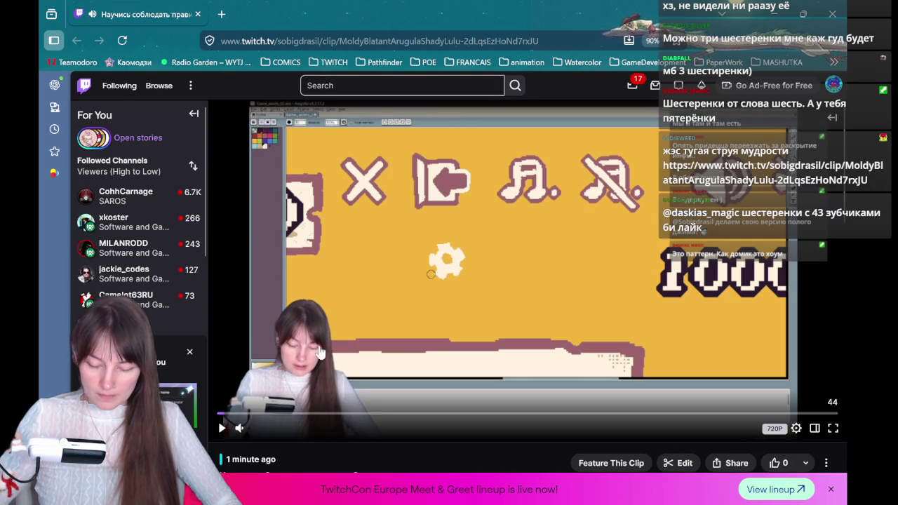
Play the Twitch clip, pause it partway through, and close the browser.
left_click(243, 428)
left_click(222, 429)
left_click(240, 428)
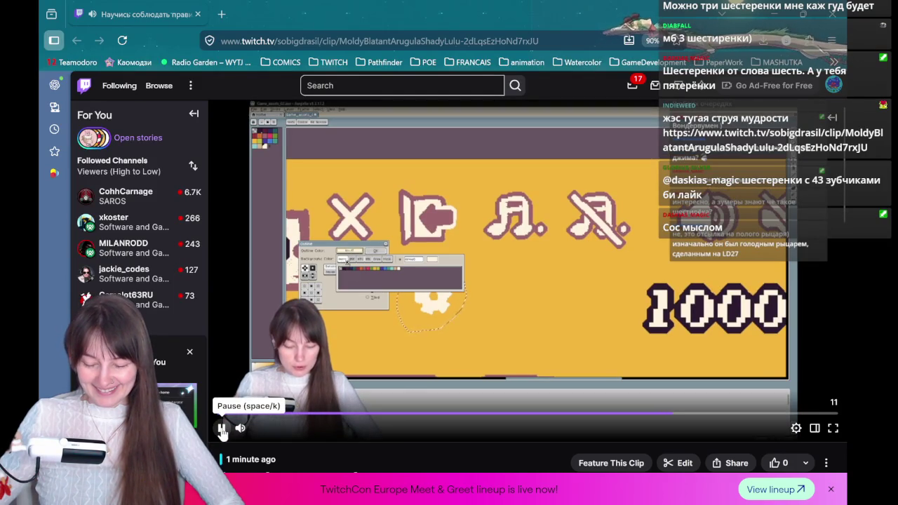
left_click(222, 429)
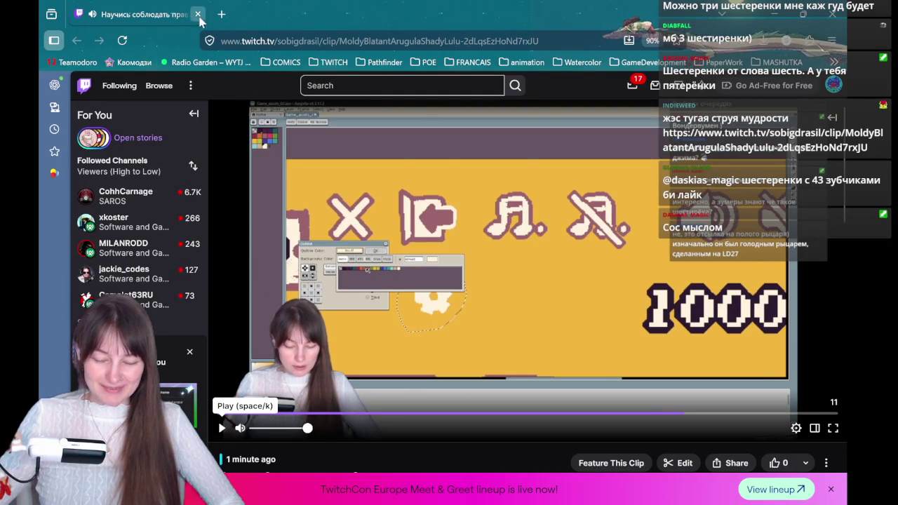
left_click(198, 14)
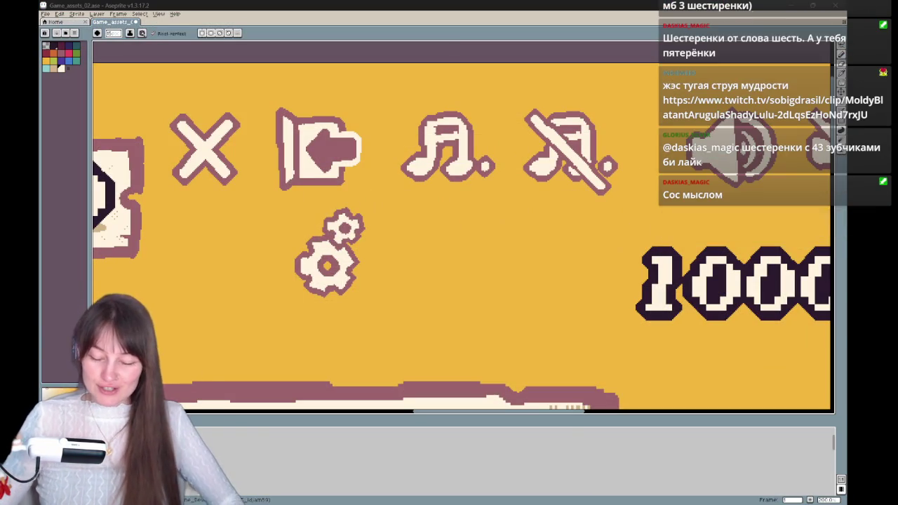
left_click_drag(492, 276, 406, 225)
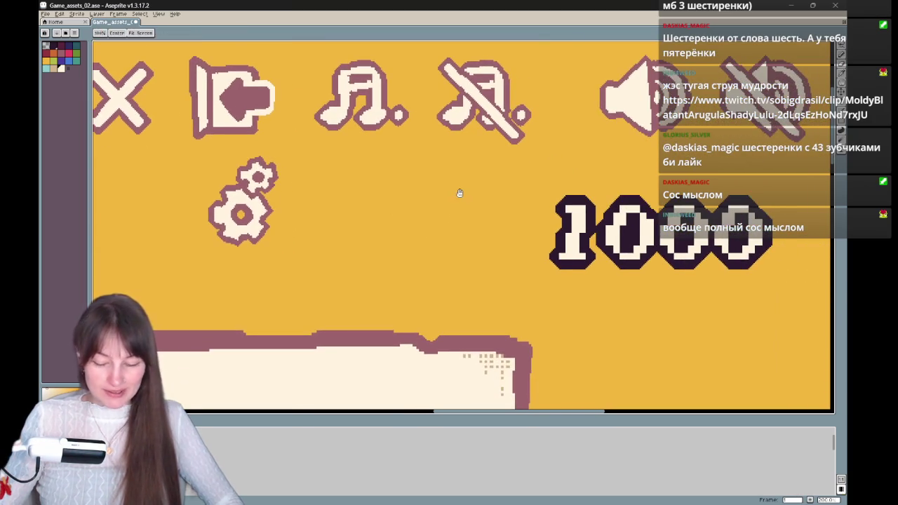
scroll(459, 192, "up", 2)
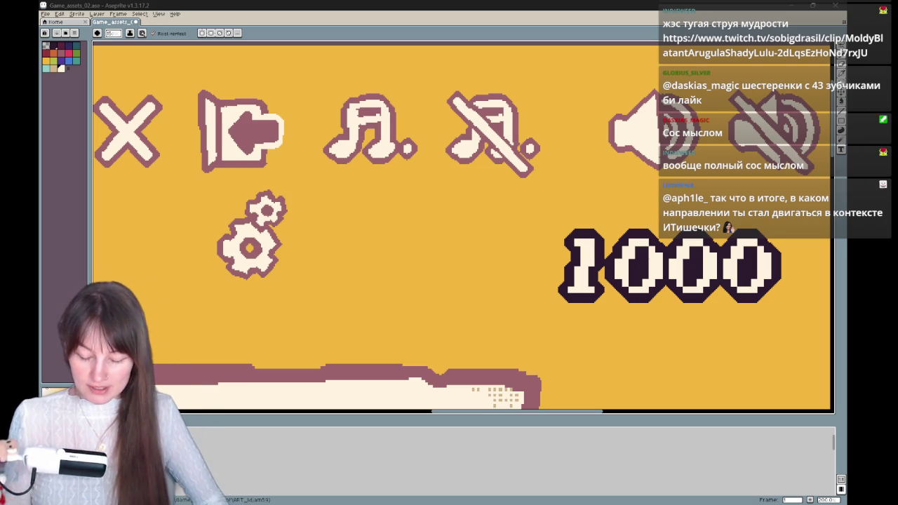
left_click_drag(411, 273, 450, 207)
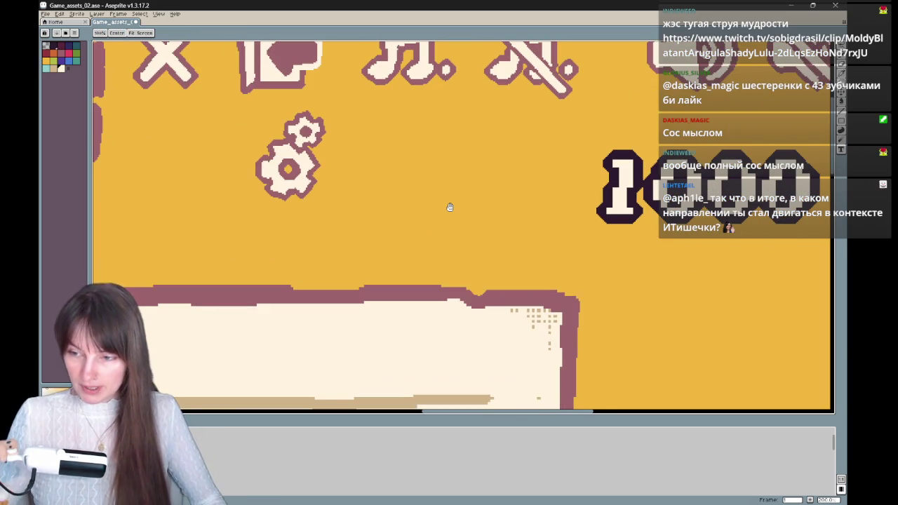
left_click_drag(450, 207, 500, 243)
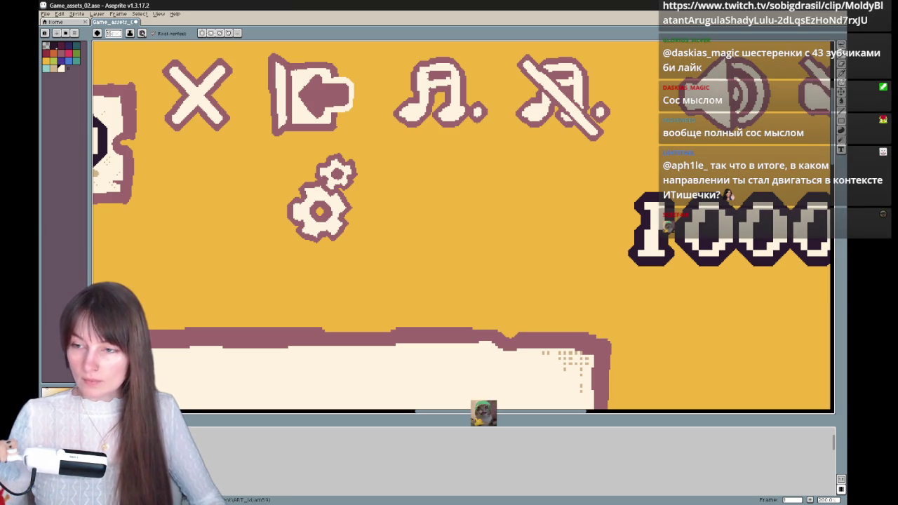
mouse_move(459, 226)
left_mouse_down()
mouse_move(460, 282)
mouse_move(483, 266)
left_mouse_up()
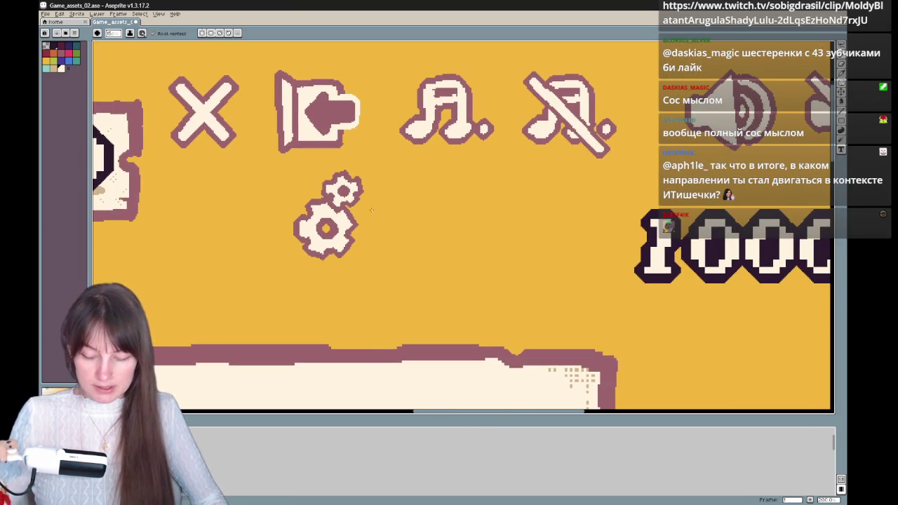
left_click_drag(371, 199, 367, 227)
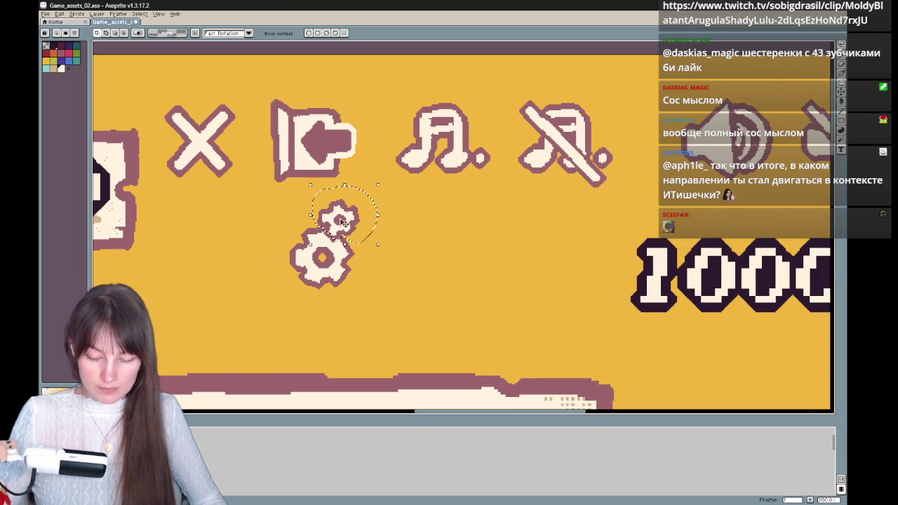
Drag out a copy of the small gear, enlarge it, rotate it about 45°, then undo it.
left_click_drag(376, 217, 391, 242)
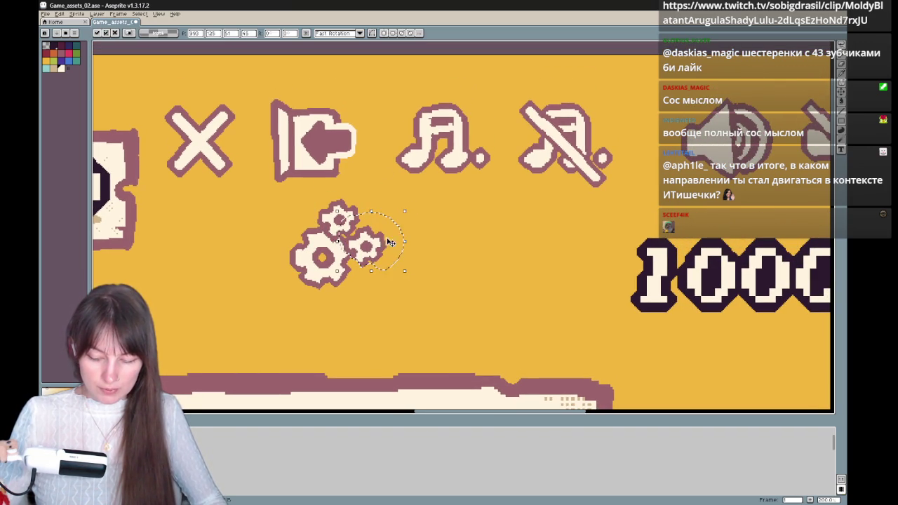
mouse_move(404, 212)
left_mouse_down()
mouse_move(421, 208)
mouse_move(407, 183)
left_mouse_up()
left_click_drag(387, 270, 382, 265)
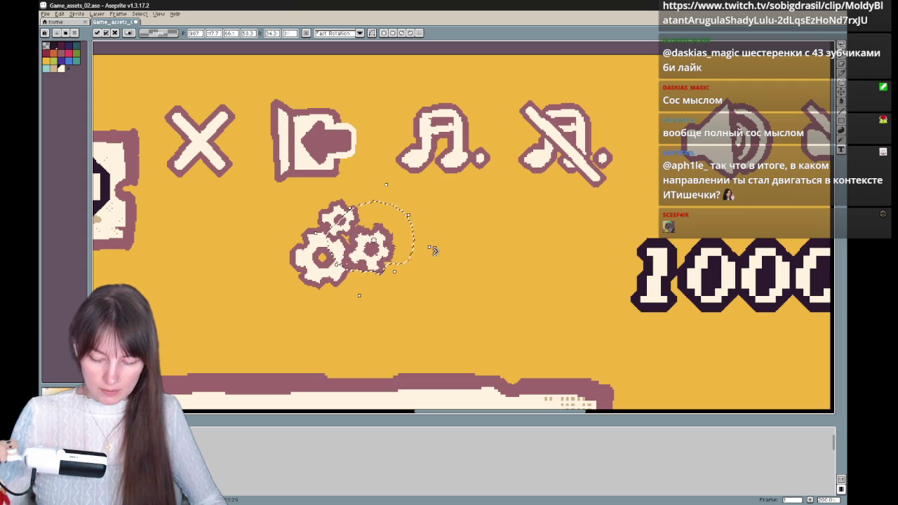
left_click_drag(434, 250, 440, 236)
left_click_drag(375, 261, 385, 255)
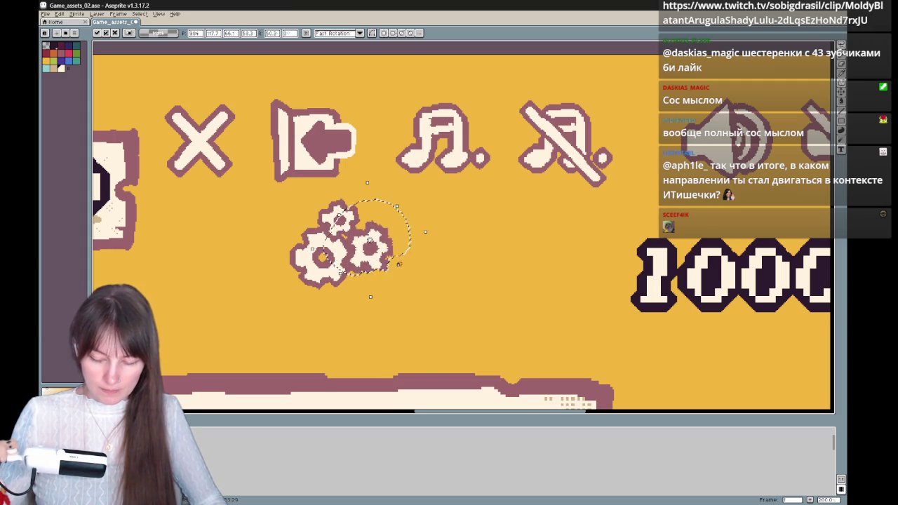
key("Return")
key("q")
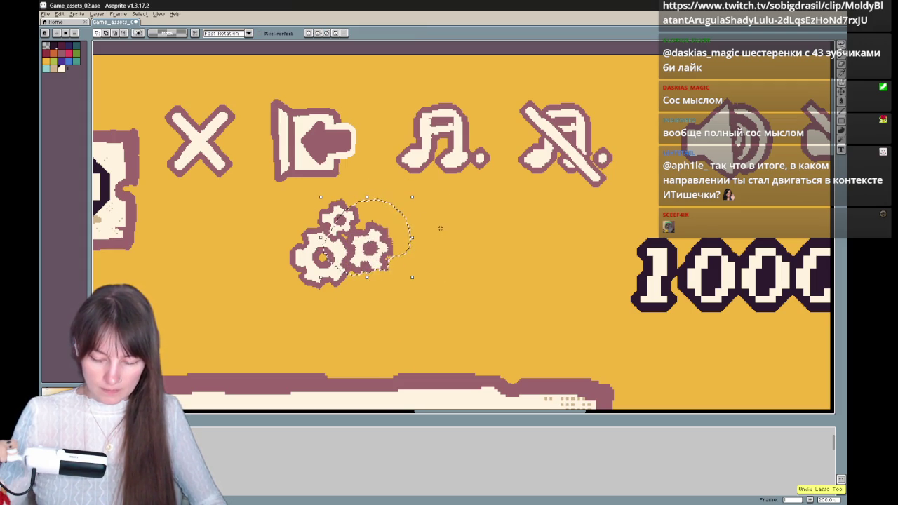
left_click_drag(412, 237, 426, 241)
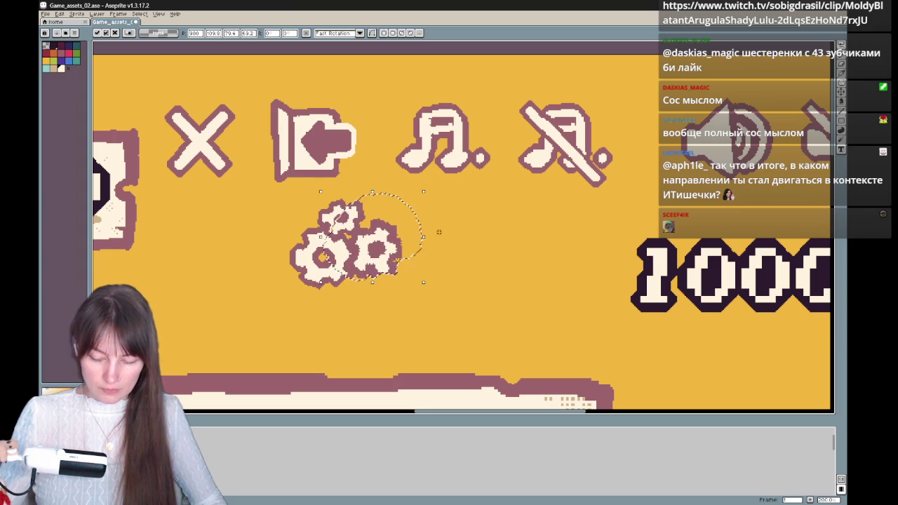
key("ctrl+z")
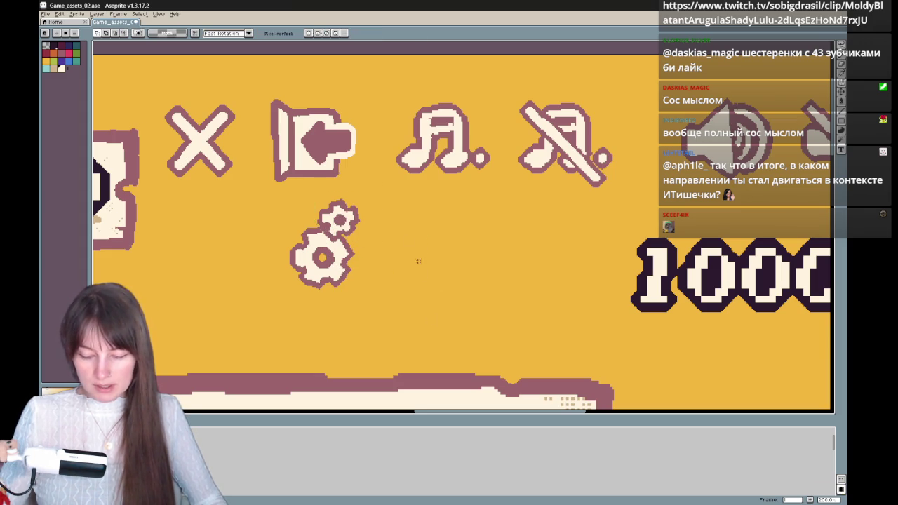
Paste a new small-gear copy, enlarge and tilt it, and commit it beside the big gear.
key("b")
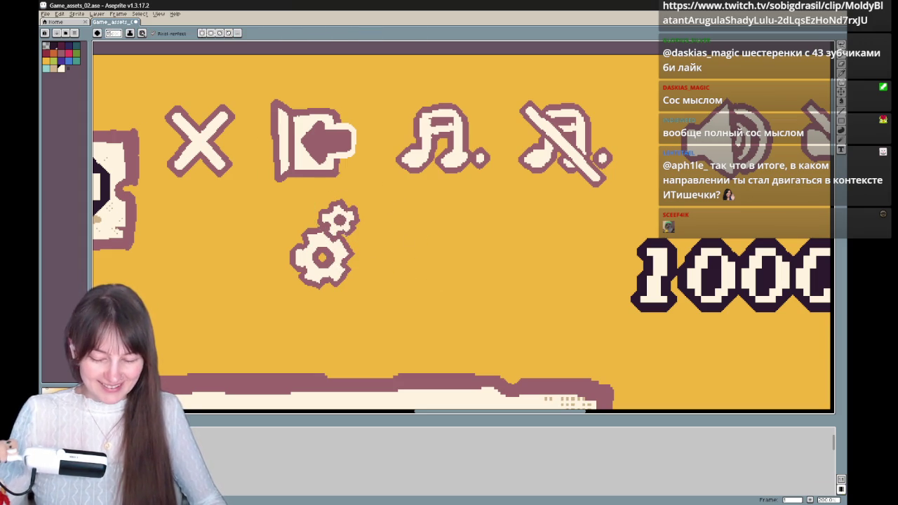
key("m")
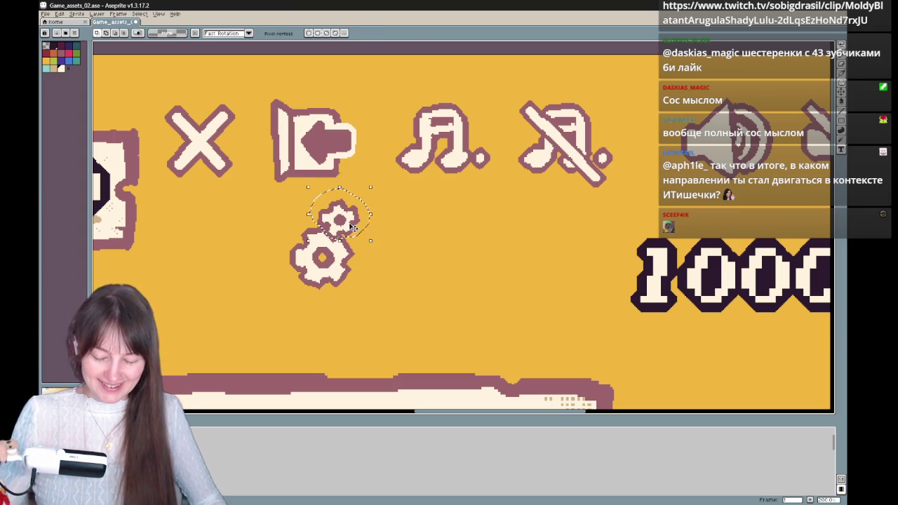
key("ctrl+v")
mouse_move(353, 226)
left_mouse_down()
mouse_move(381, 250)
mouse_move(427, 255)
left_mouse_up()
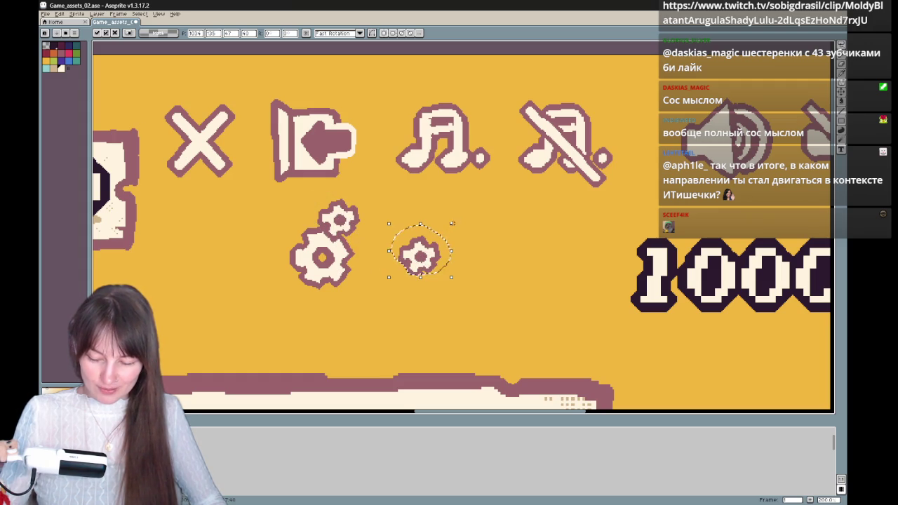
key("b")
mouse_move(450, 225)
left_mouse_down()
mouse_move(490, 192)
mouse_move(509, 209)
left_mouse_up()
mouse_move(436, 243)
left_mouse_down()
mouse_move(377, 255)
mouse_move(435, 247)
left_mouse_up()
left_click_drag(497, 214, 499, 231)
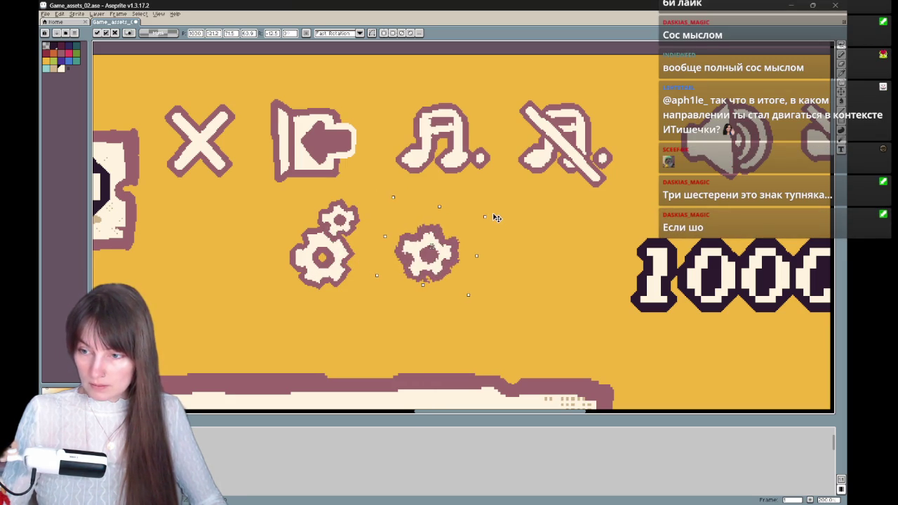
left_click_drag(441, 264, 388, 261)
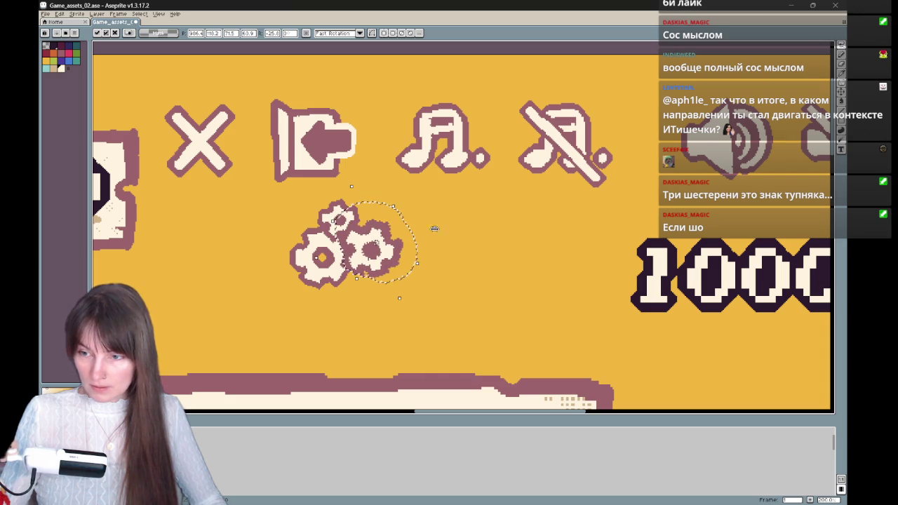
key("Return")
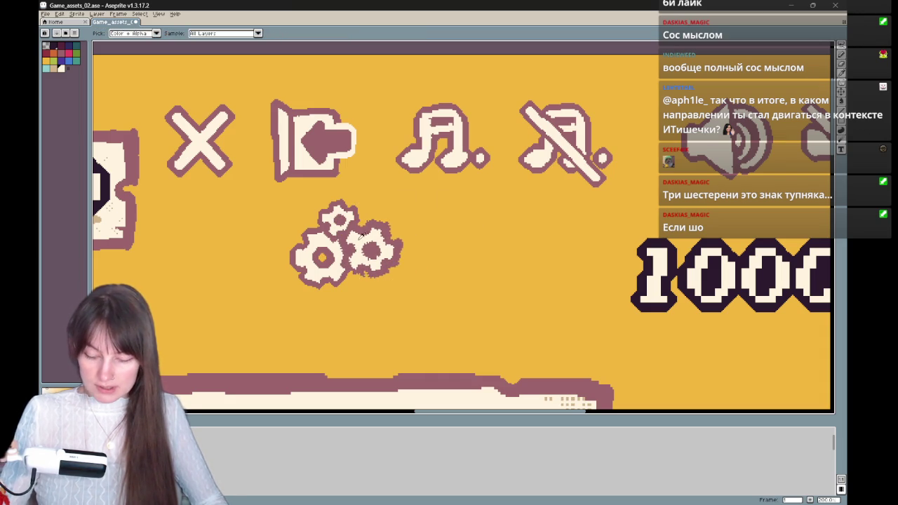
key("e")
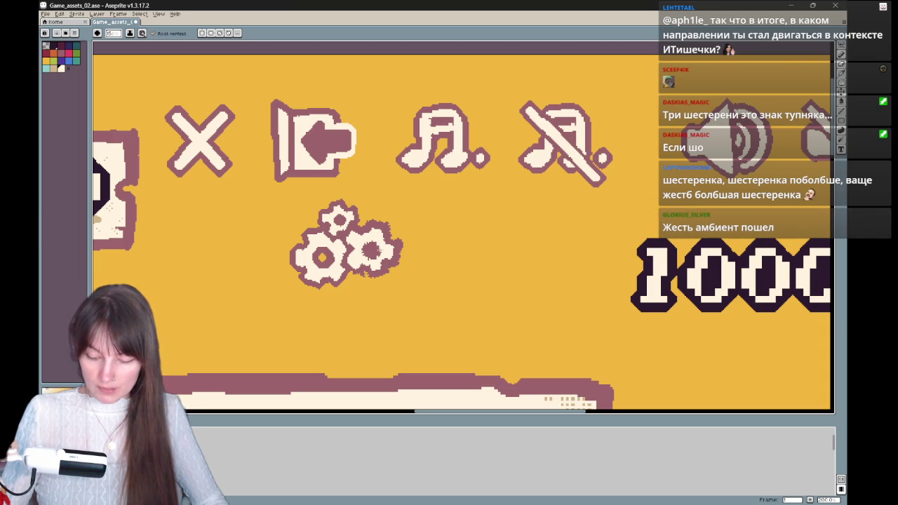
key("i")
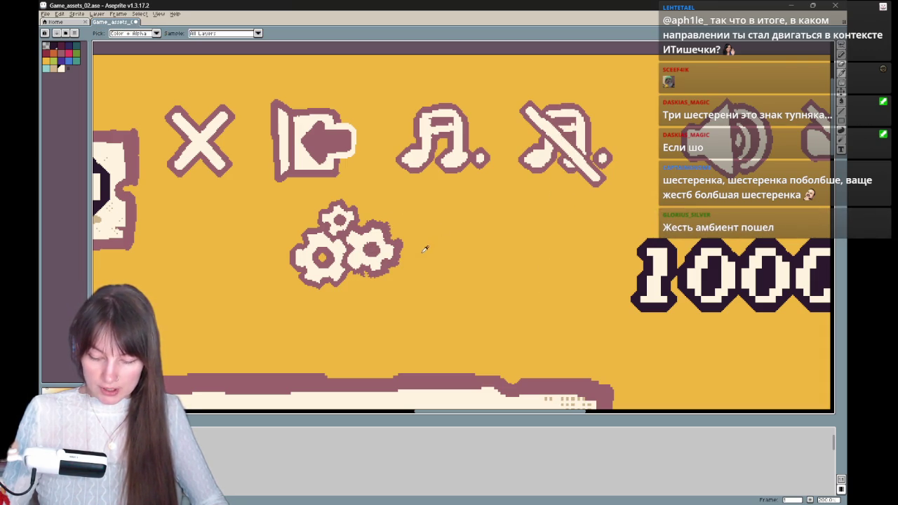
left_click(374, 245)
key("b")
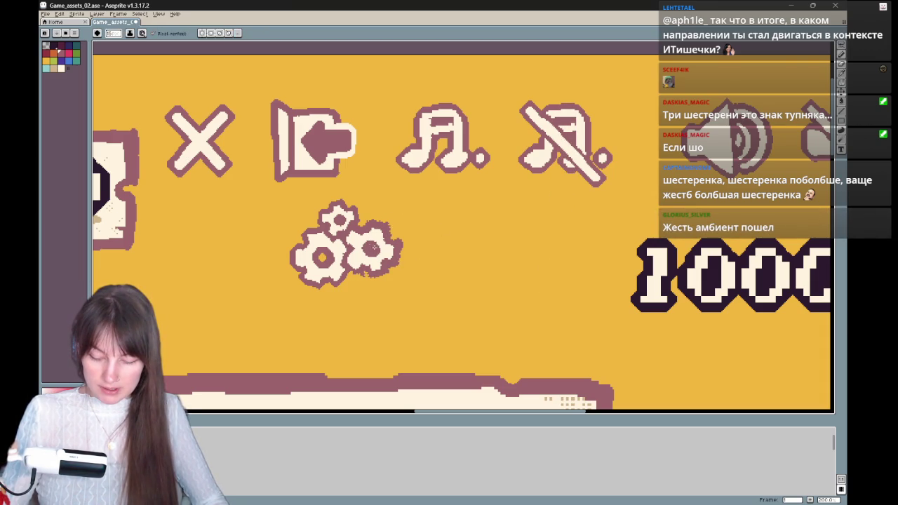
key("e")
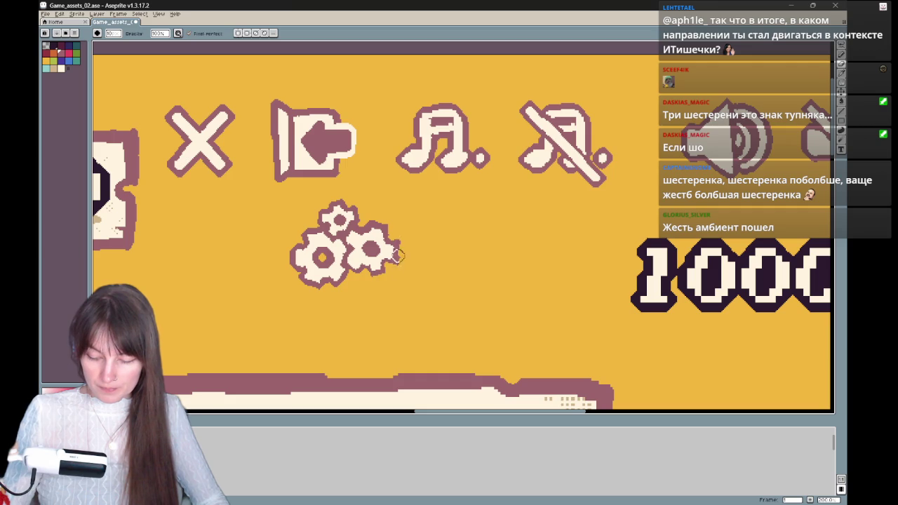
key("e")
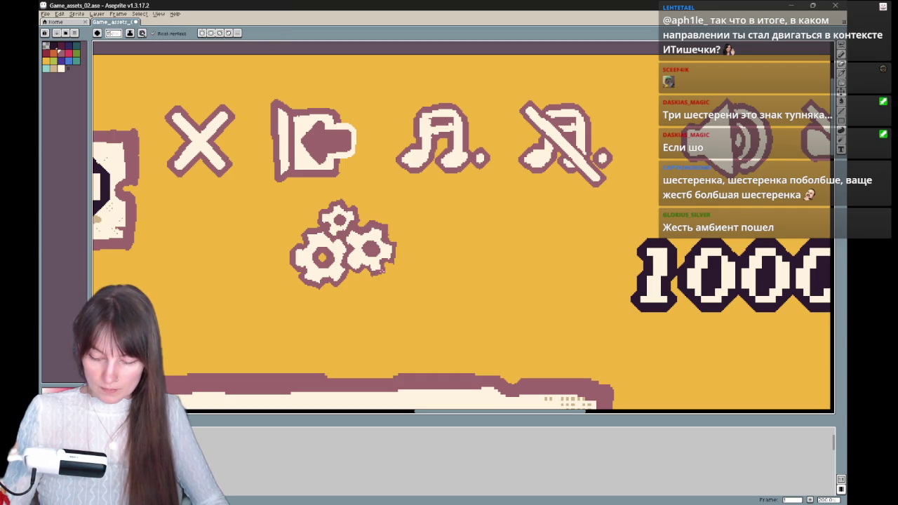
key("b")
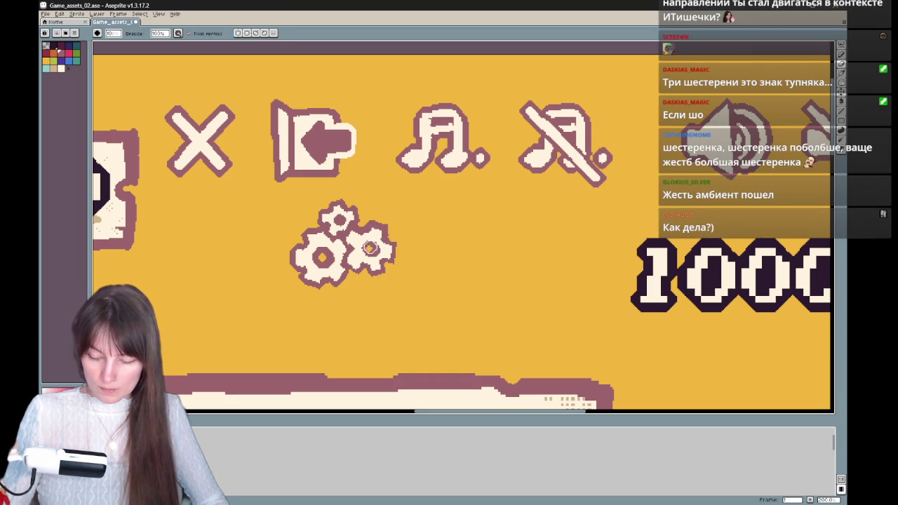
key("e")
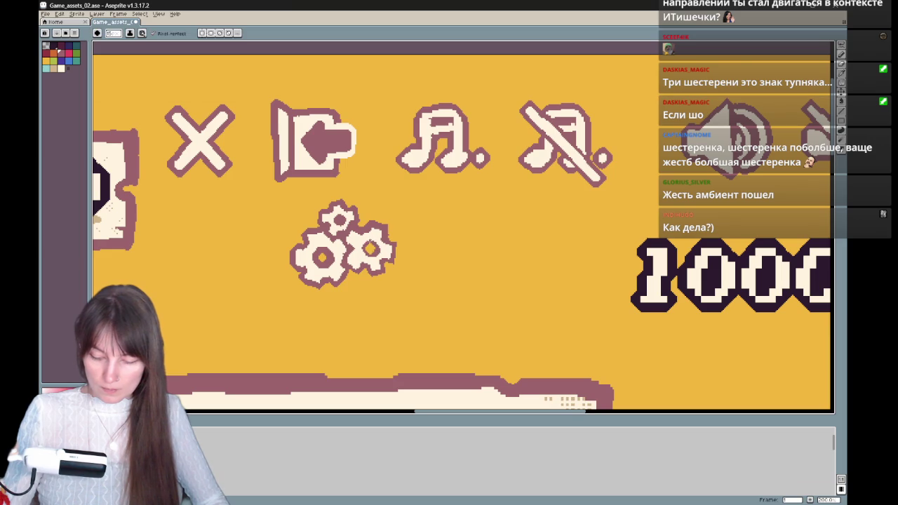
scroll(551, 180, "down", 1)
scroll(527, 235, "up", 1)
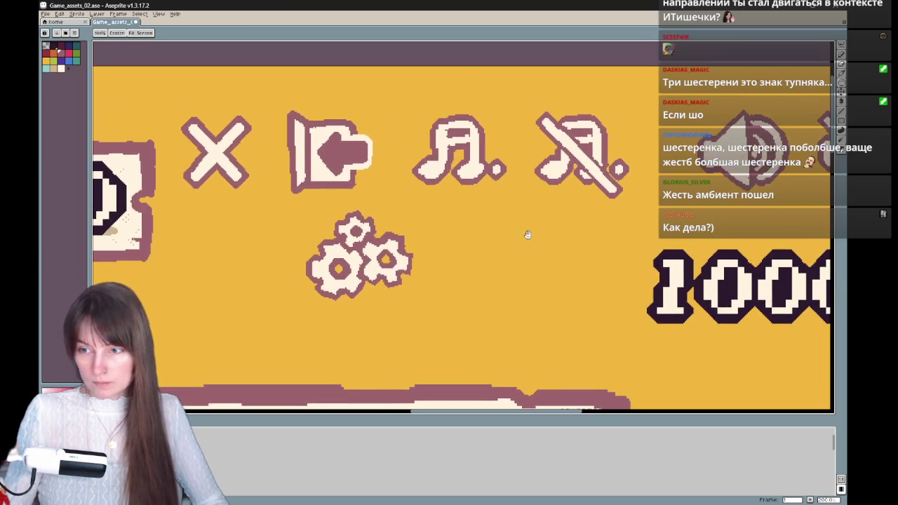
left_click_drag(528, 234, 491, 253)
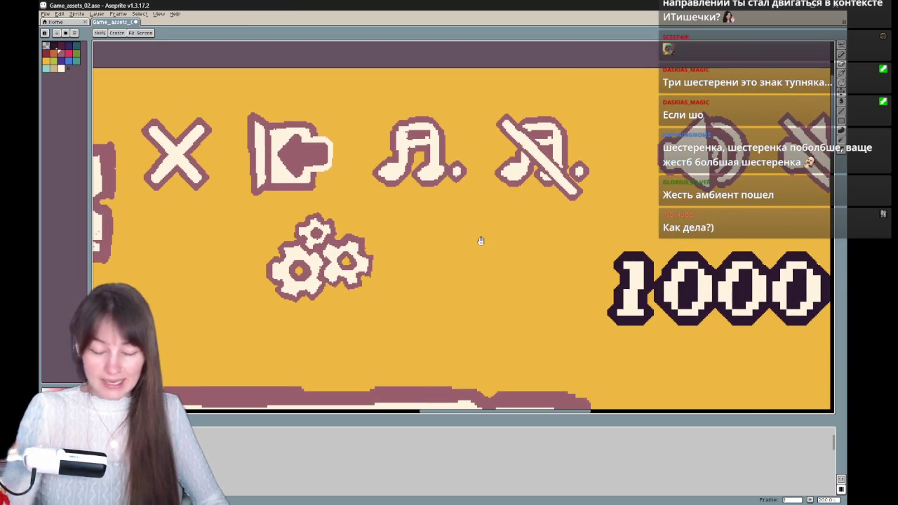
scroll(481, 243, "down", 2)
scroll(483, 244, "down", 2)
scroll(483, 244, "up", 2)
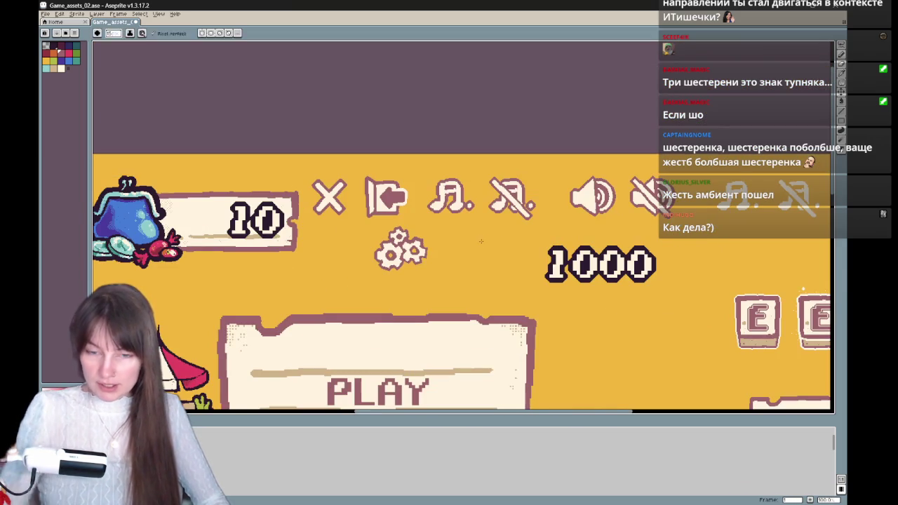
scroll(553, 217, "down", 1)
scroll(513, 227, "up", 1)
scroll(513, 227, "down", 2)
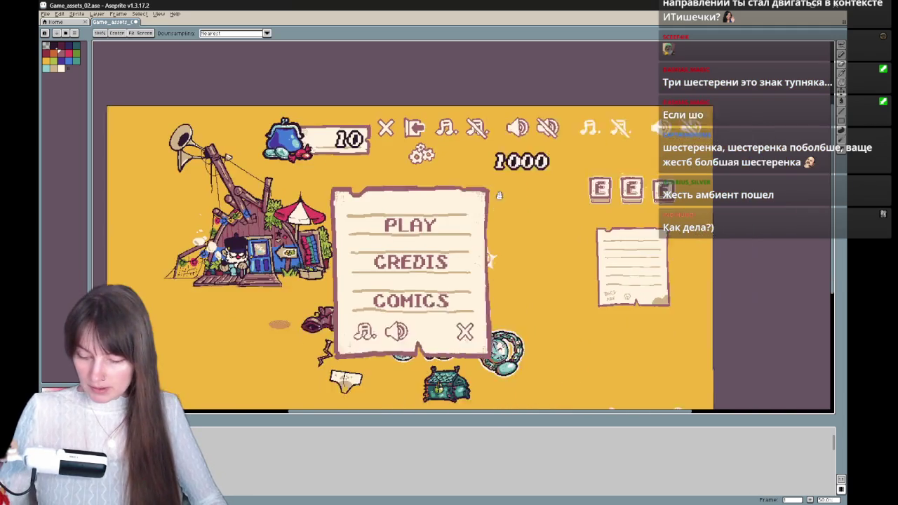
mouse_move(684, 245)
left_mouse_down()
mouse_move(580, 175)
mouse_move(644, 130)
mouse_move(630, 186)
mouse_move(664, 167)
mouse_move(667, 144)
mouse_move(658, 145)
left_mouse_up()
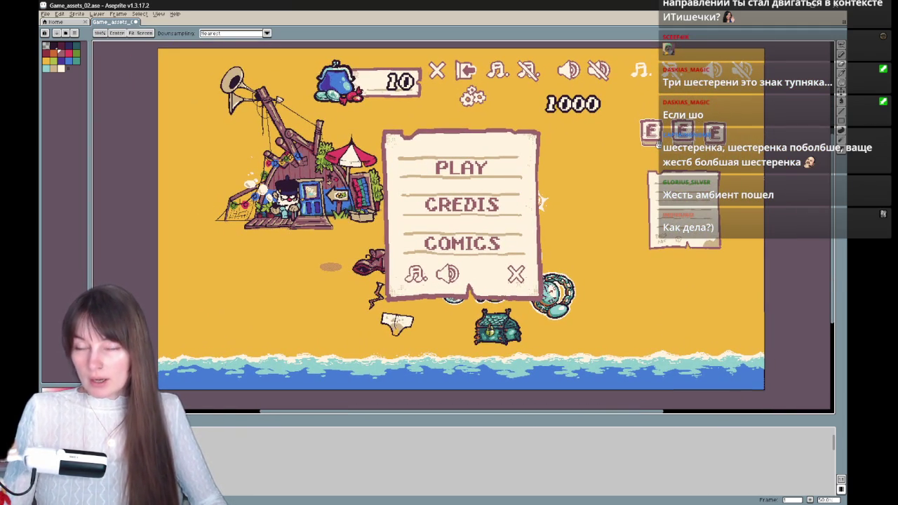
mouse_move(657, 144)
left_mouse_down()
mouse_move(561, 214)
mouse_move(577, 235)
mouse_move(573, 248)
left_mouse_up()
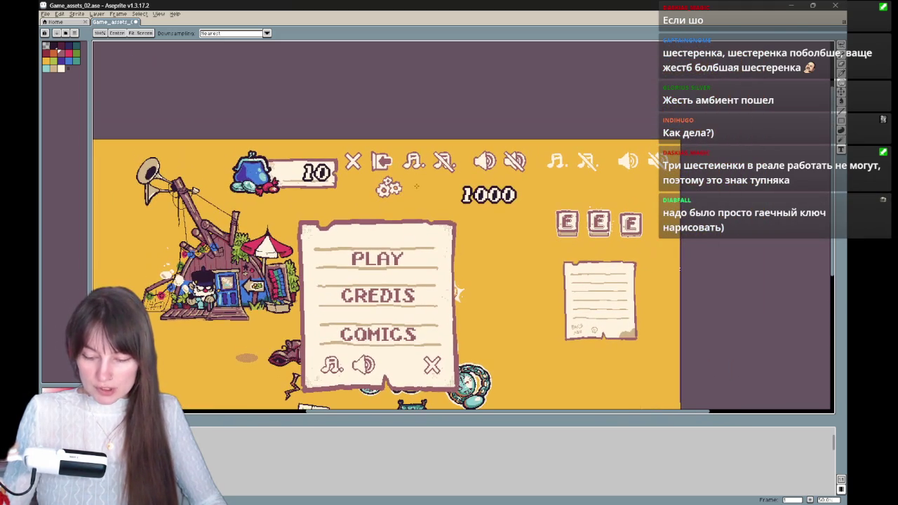
key("b")
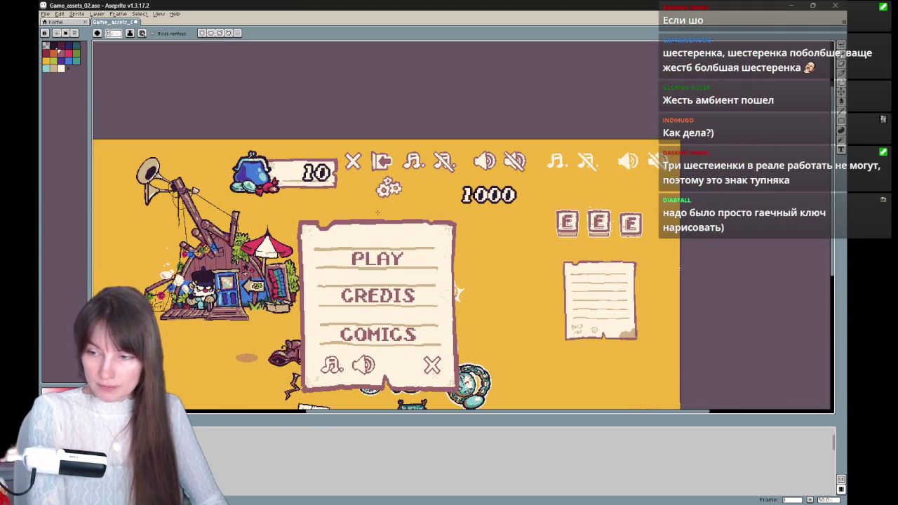
key("ctrl")
scroll(379, 217, "up", 1)
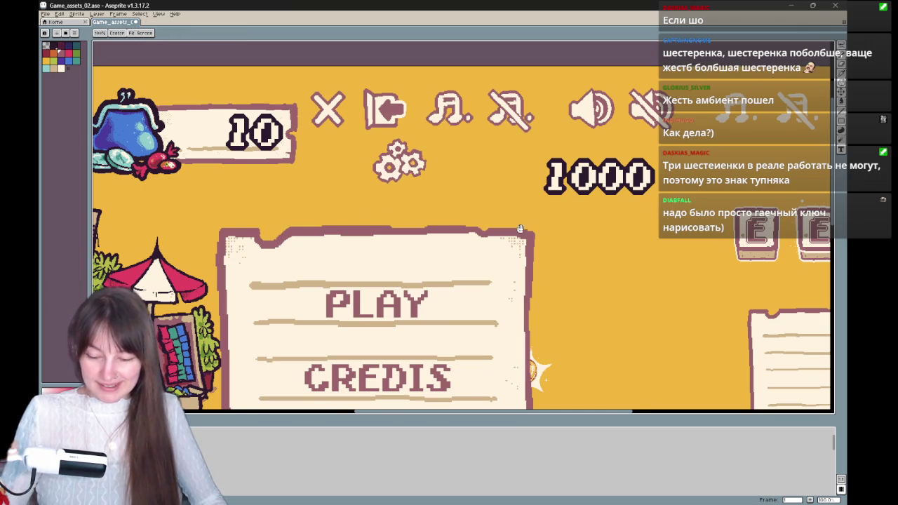
mouse_move(562, 202)
left_mouse_down()
mouse_move(545, 267)
mouse_move(456, 295)
mouse_move(518, 241)
mouse_move(447, 297)
left_mouse_up()
Pan across the canvas over the 1000 counter, E buttons, coin purse and PLAY menu.
key("b")
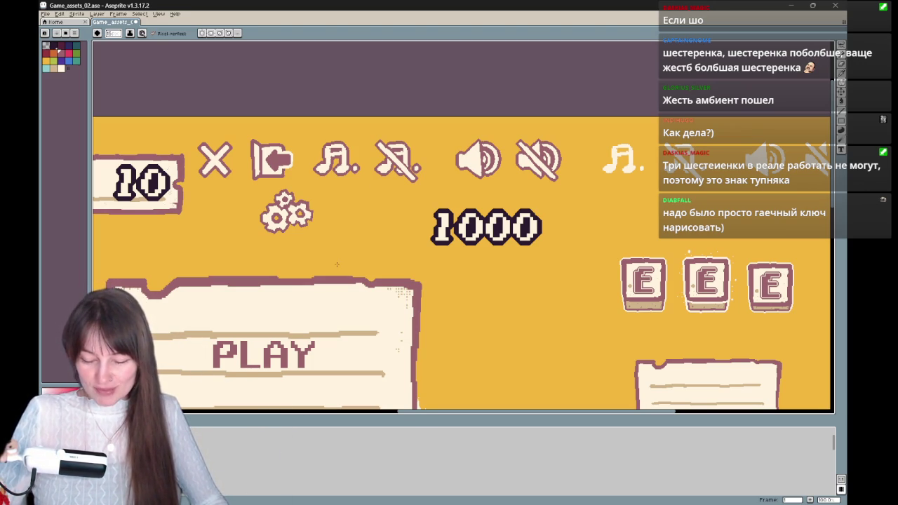
left_click_drag(337, 265, 519, 231)
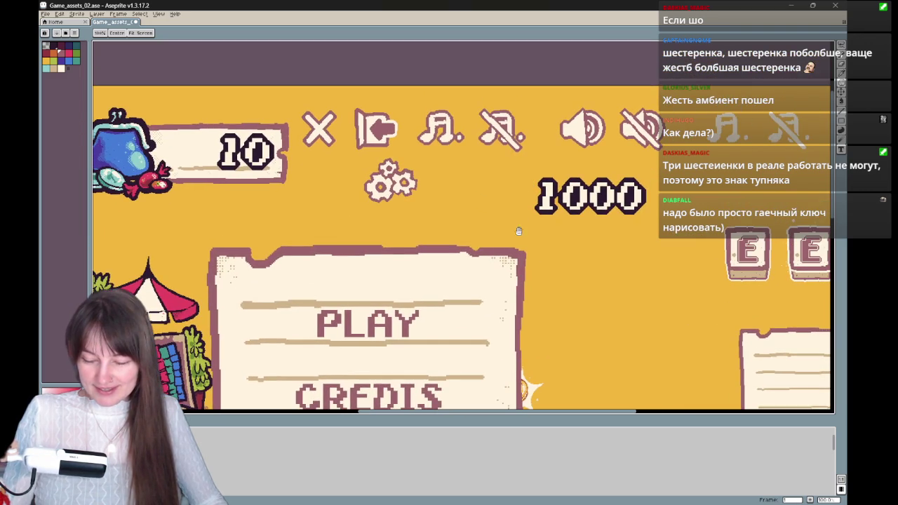
mouse_move(531, 246)
left_mouse_down()
mouse_move(589, 148)
mouse_move(483, 272)
mouse_move(620, 200)
mouse_move(423, 275)
left_mouse_up()
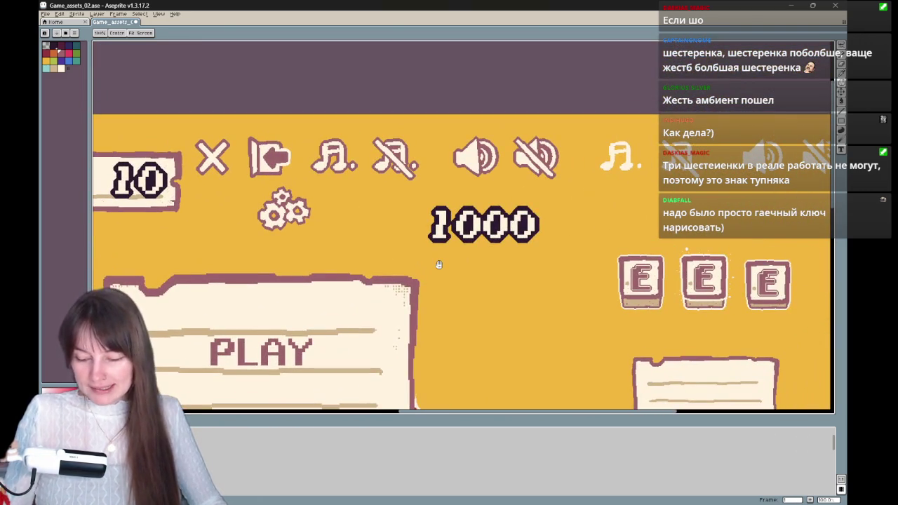
mouse_move(650, 292)
left_mouse_down()
mouse_move(578, 223)
mouse_move(493, 287)
left_mouse_up()
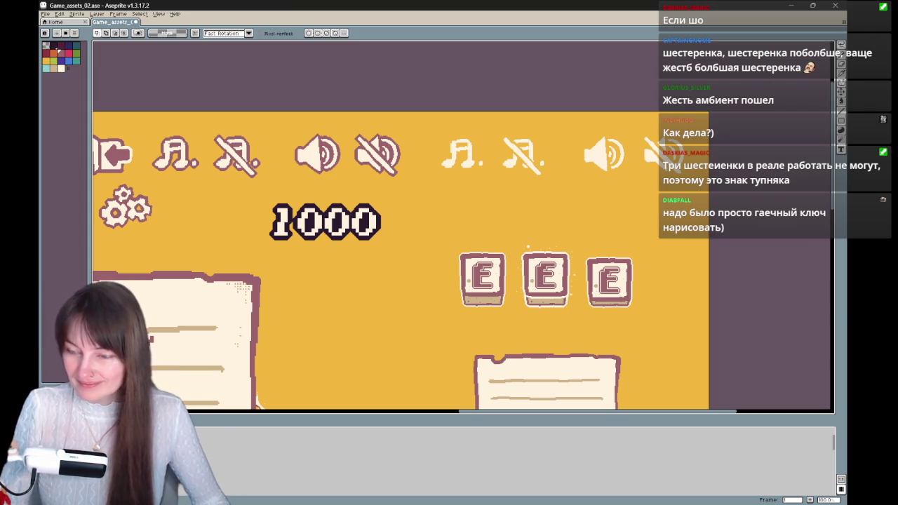
left_click_drag(328, 338, 388, 333)
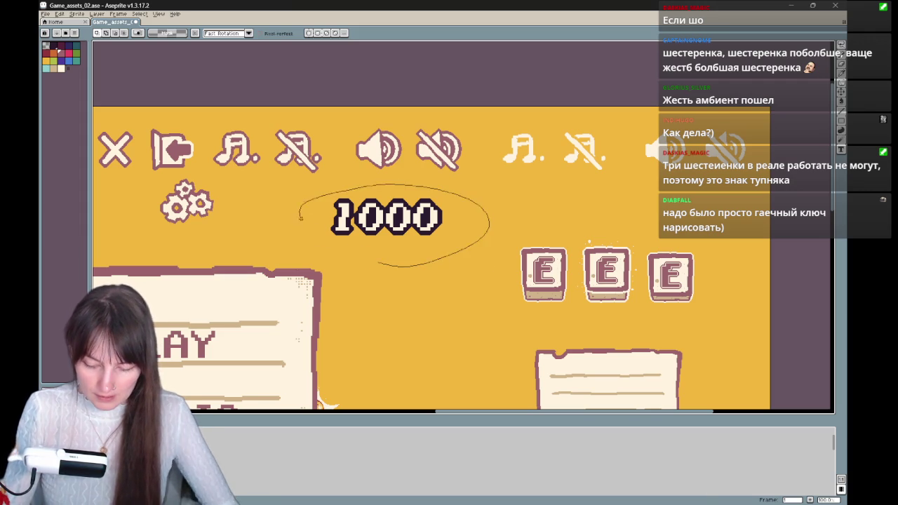
mouse_move(427, 276)
left_mouse_down()
mouse_move(754, 290)
mouse_move(456, 329)
left_mouse_up()
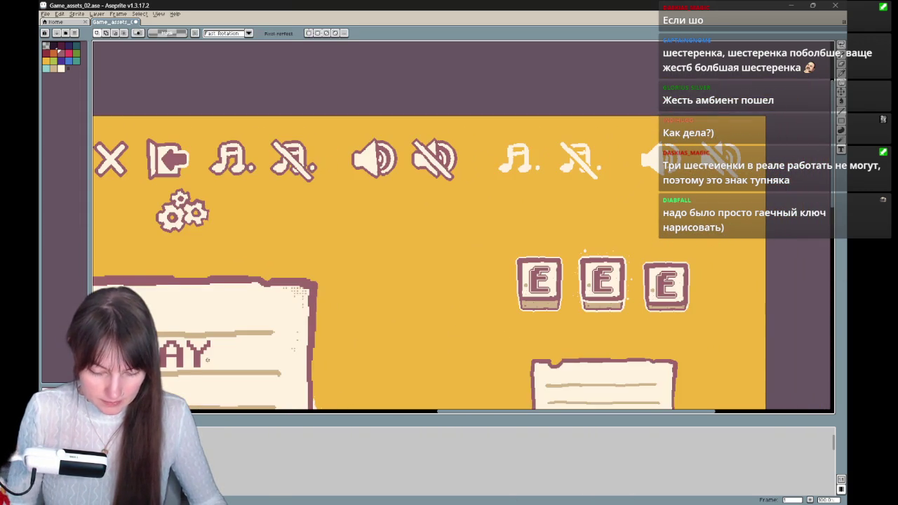
Pencil a hollow capsule outline right of the gears: curved left end, top and bottom edges, closed right end.
scroll(207, 360, "up", 1)
key("b")
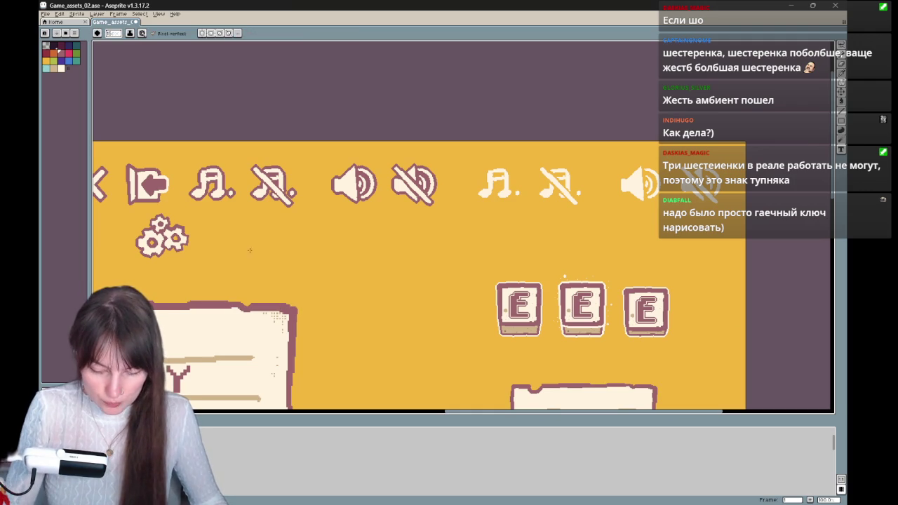
mouse_move(250, 231)
left_mouse_down()
mouse_move(260, 230)
mouse_move(247, 238)
mouse_move(260, 254)
mouse_move(328, 255)
left_mouse_up()
key("ctrl+z")
key("ctrl+z")
key("ctrl+z")
left_click_drag(260, 255, 341, 257)
left_click_drag(261, 228, 325, 229)
key("ctrl+z")
left_click_drag(254, 229, 264, 229)
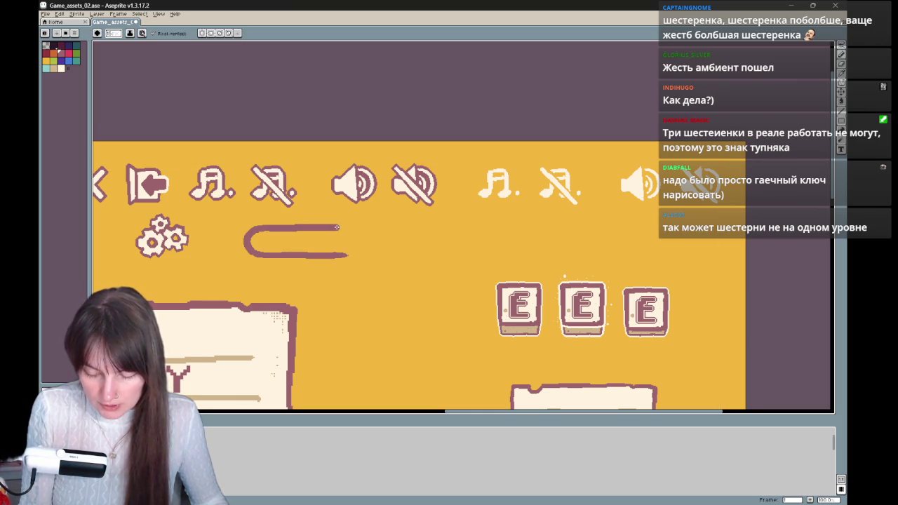
key("e")
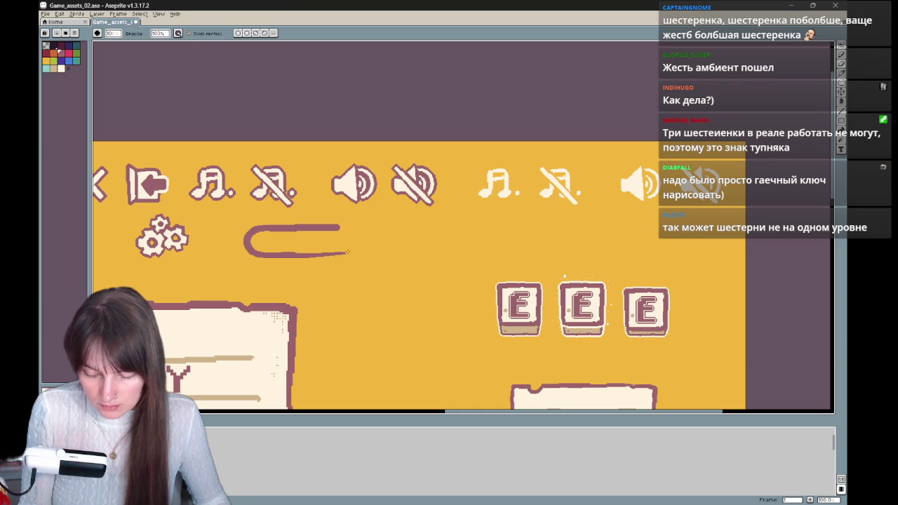
key("b")
left_click_drag(348, 254, 338, 227)
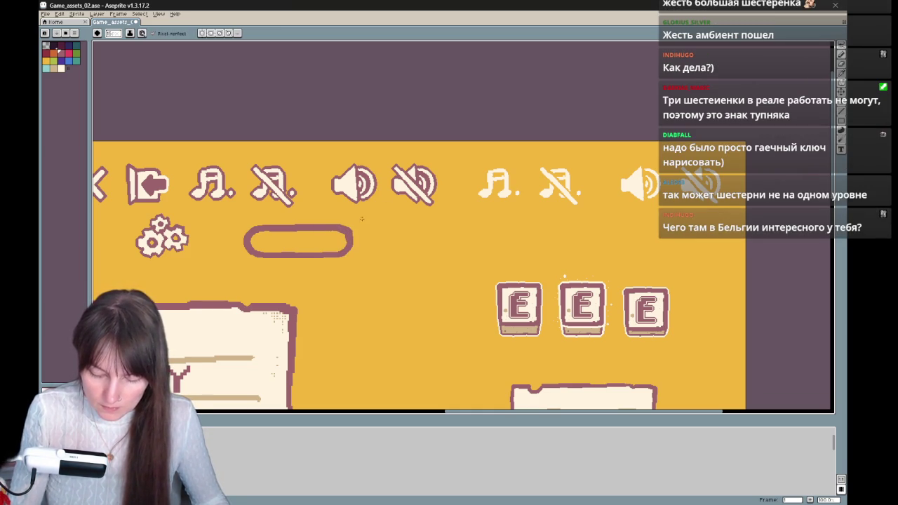
mouse_move(362, 219)
left_mouse_down()
mouse_move(449, 234)
mouse_move(399, 217)
mouse_move(501, 217)
mouse_move(449, 234)
left_mouse_up()
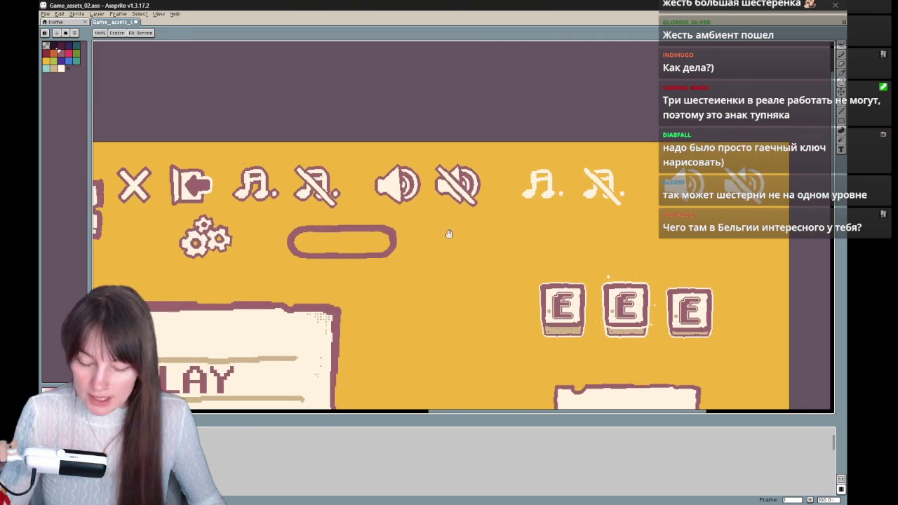
Pan across the mockup past the coin counter, PLAY menu and third E button.
key("b")
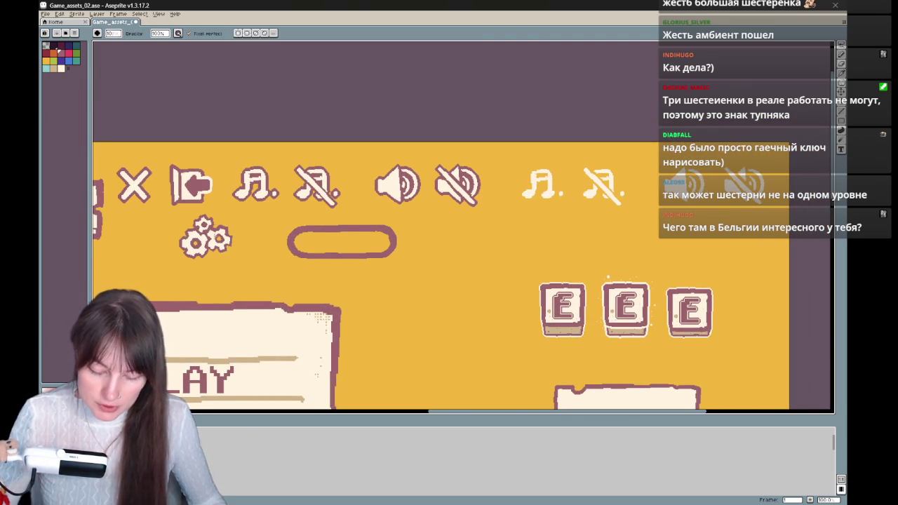
mouse_move(310, 251)
left_mouse_down()
mouse_move(460, 237)
mouse_move(589, 240)
mouse_move(577, 231)
mouse_move(446, 255)
mouse_move(422, 230)
left_mouse_up()
key("b")
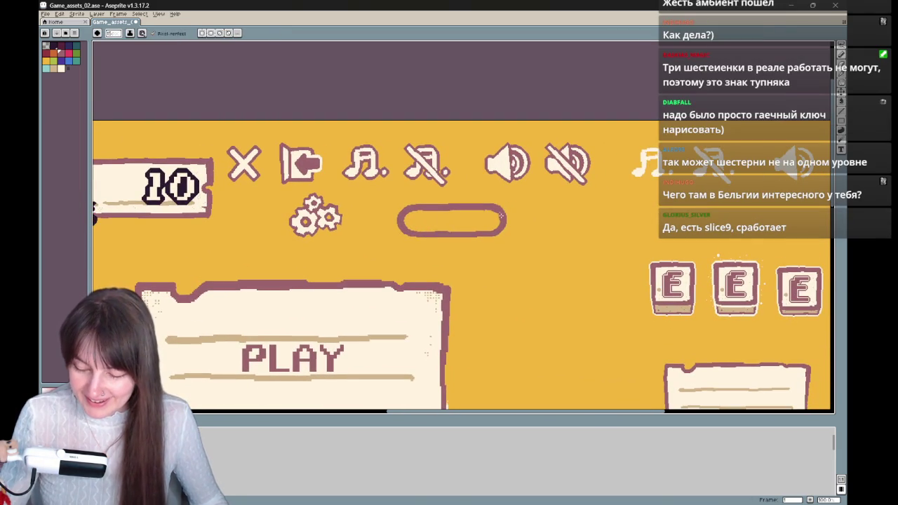
mouse_move(489, 220)
left_mouse_down()
mouse_move(502, 231)
mouse_move(521, 194)
mouse_move(407, 179)
mouse_move(475, 197)
mouse_move(475, 241)
left_mouse_up()
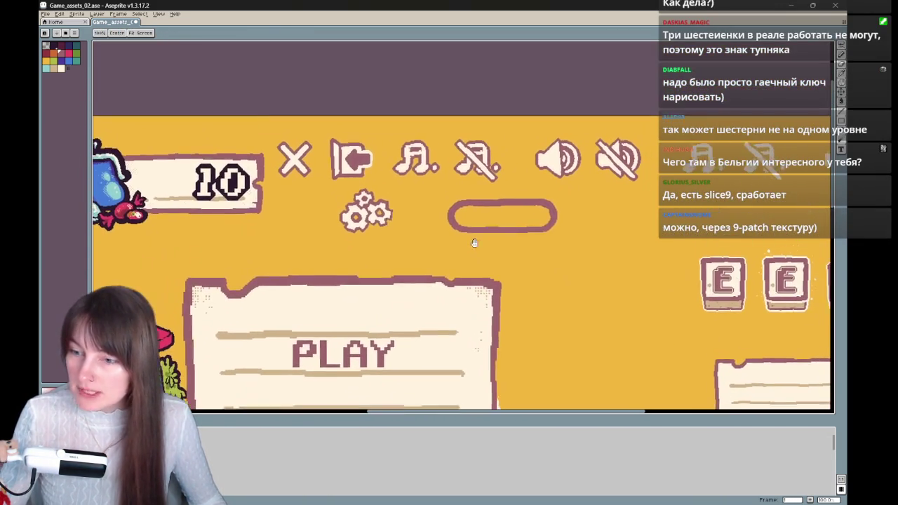
key("b")
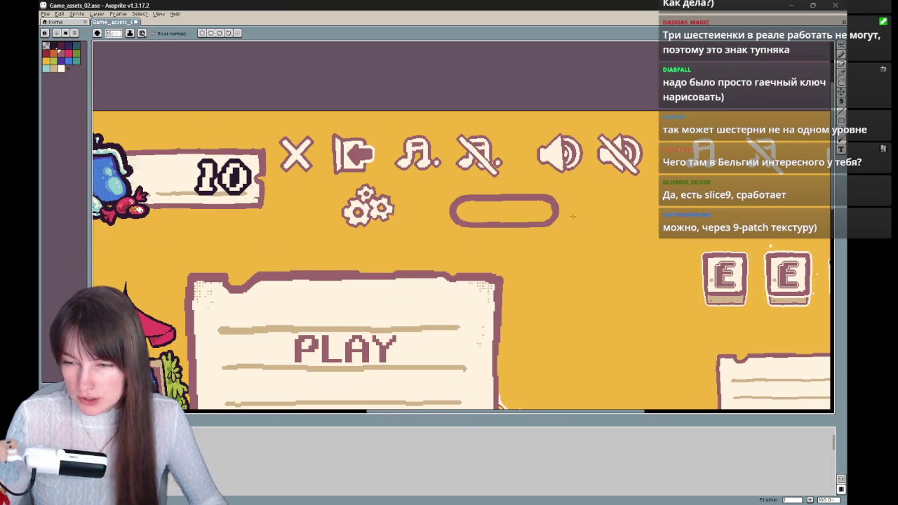
left_click_drag(566, 224, 475, 208)
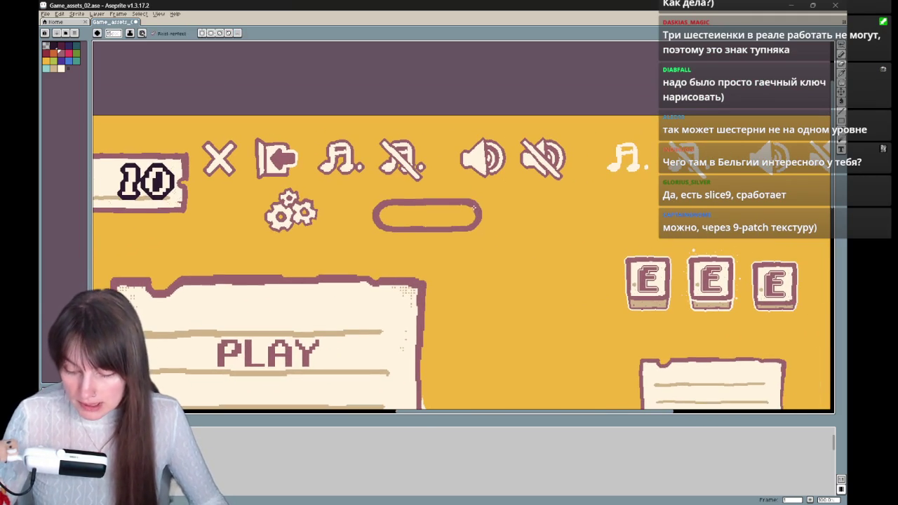
Sample cream from the artwork, then trial a bucket fill inside the pill and undo it.
key("e")
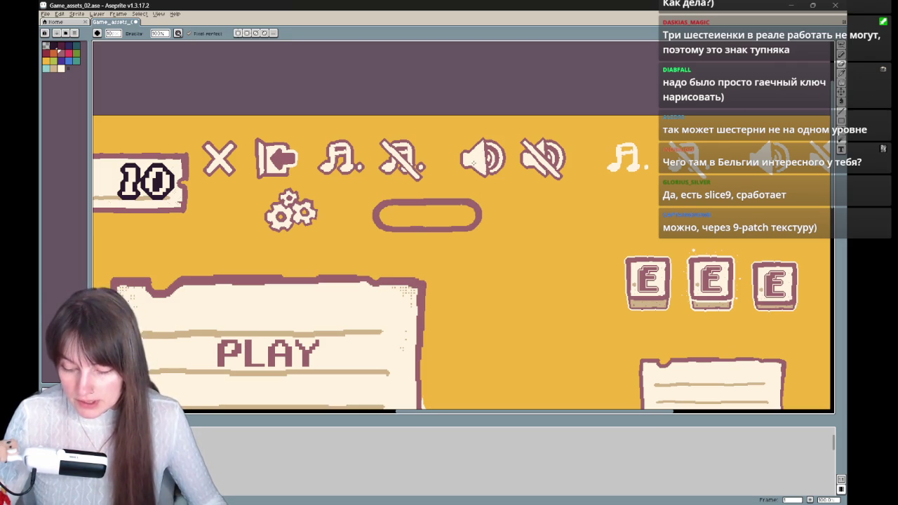
left_click(479, 154, "alt")
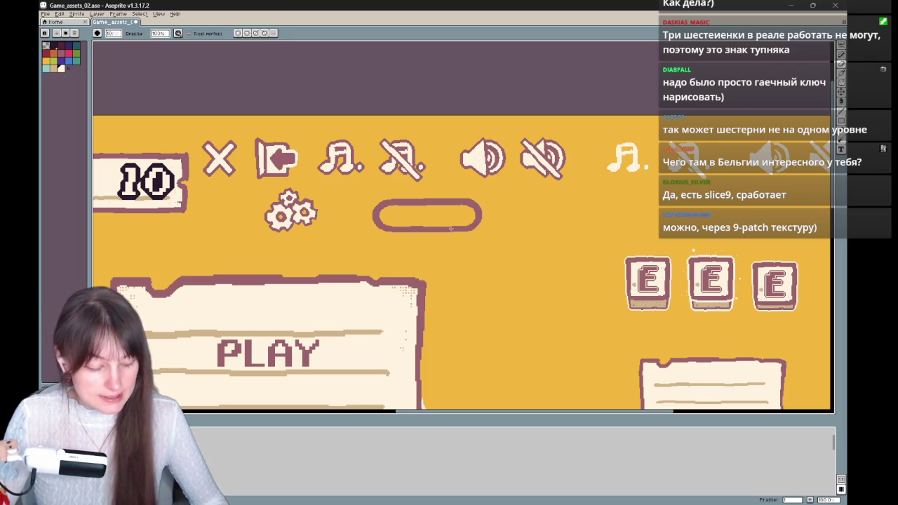
key("g")
left_click(450, 222)
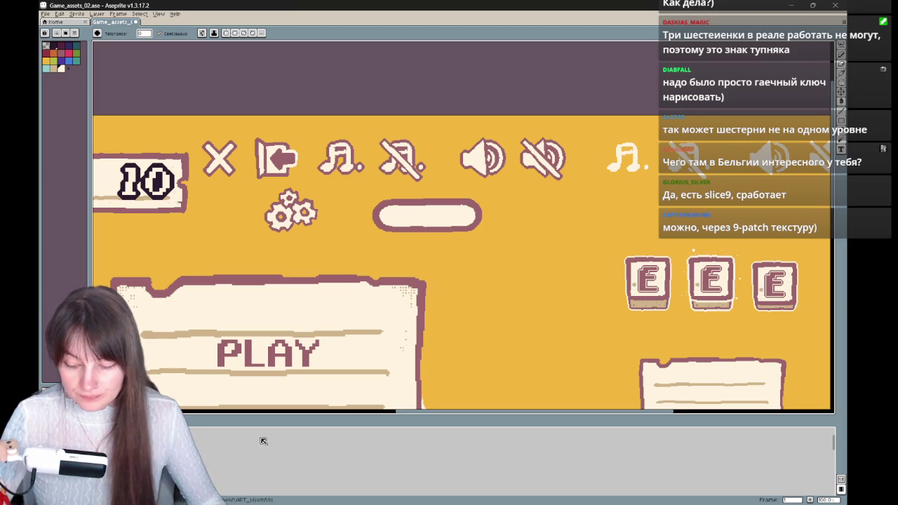
key("ctrl+z")
Place a copy of the pill outline right of the original, then switch to the Euronews article.
key("b")
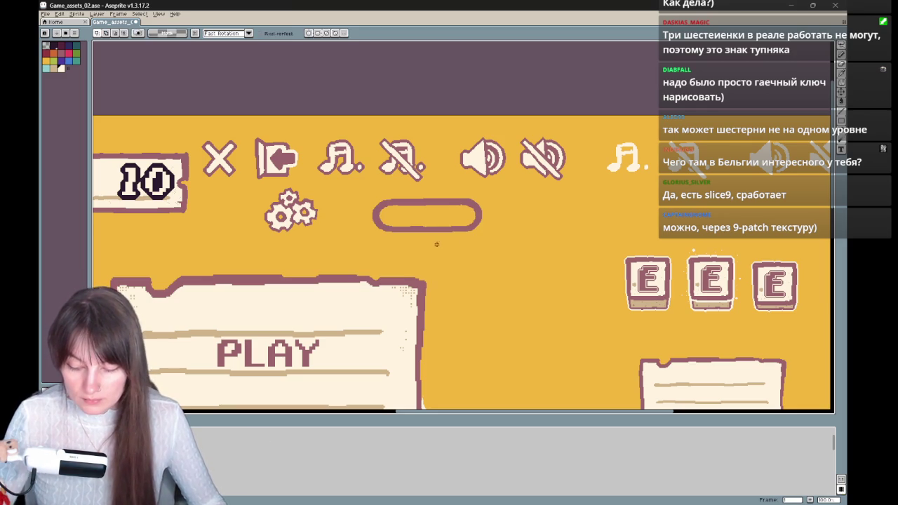
mouse_move(460, 190)
left_mouse_down()
mouse_move(481, 263)
mouse_move(604, 226)
mouse_move(485, 232)
mouse_move(484, 263)
mouse_move(603, 226)
left_mouse_up()
key("space")
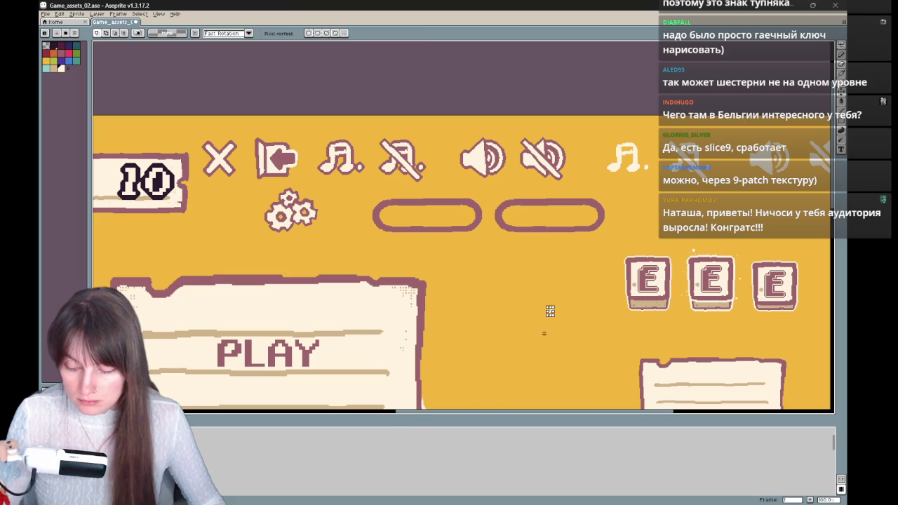
left_click_drag(572, 297, 499, 299)
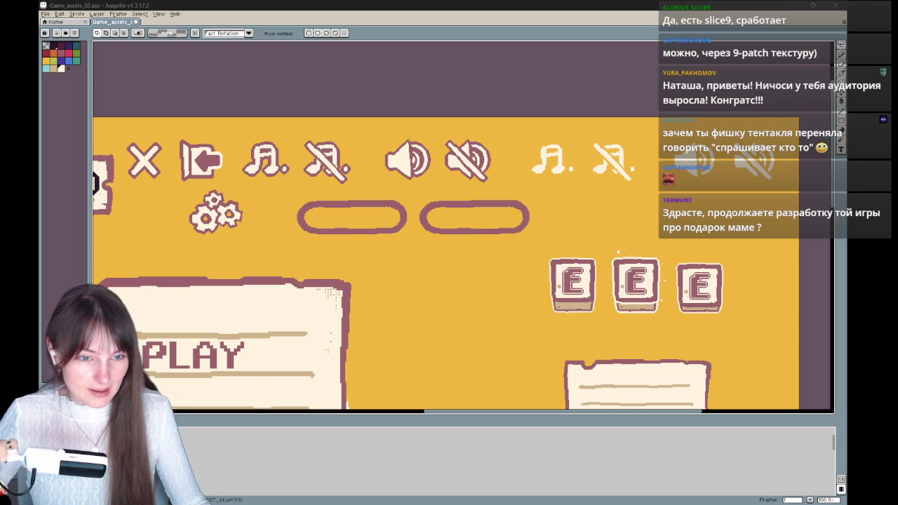
key("alt+Tab")
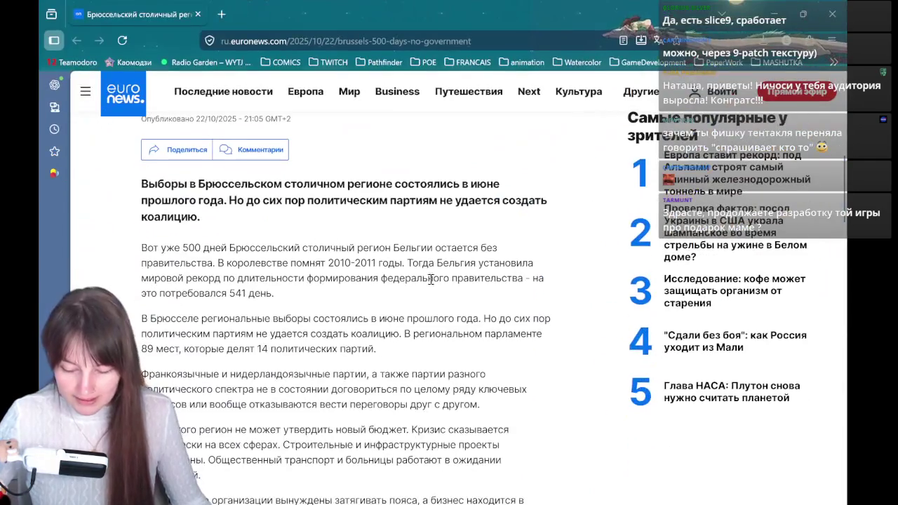
Highlight passages of the opening paragraphs, including the sentence ending in 541 день.
left_click_drag(412, 264, 448, 279)
mouse_move(291, 302)
left_mouse_down()
mouse_move(308, 260)
mouse_move(230, 247)
mouse_move(335, 302)
mouse_move(305, 240)
left_mouse_up()
left_click(237, 269)
left_click(335, 303)
left_click_drag(331, 303, 344, 316)
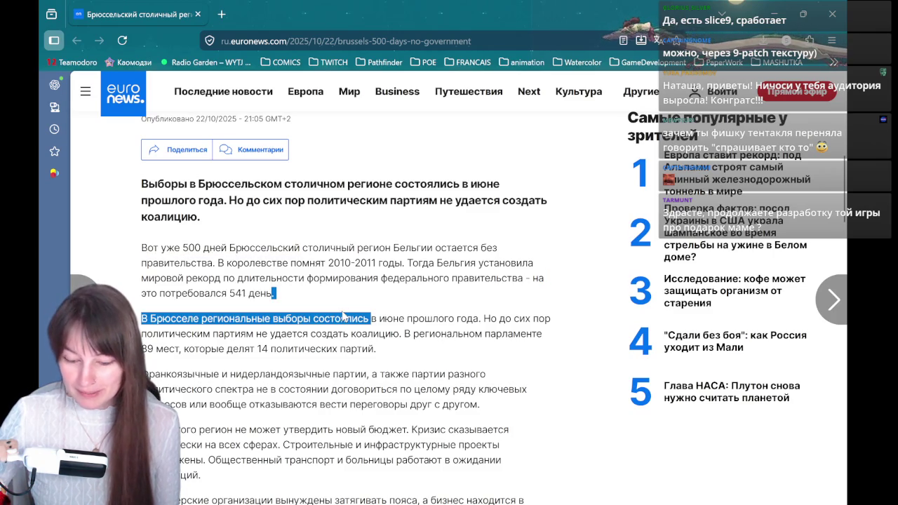
left_click(331, 300)
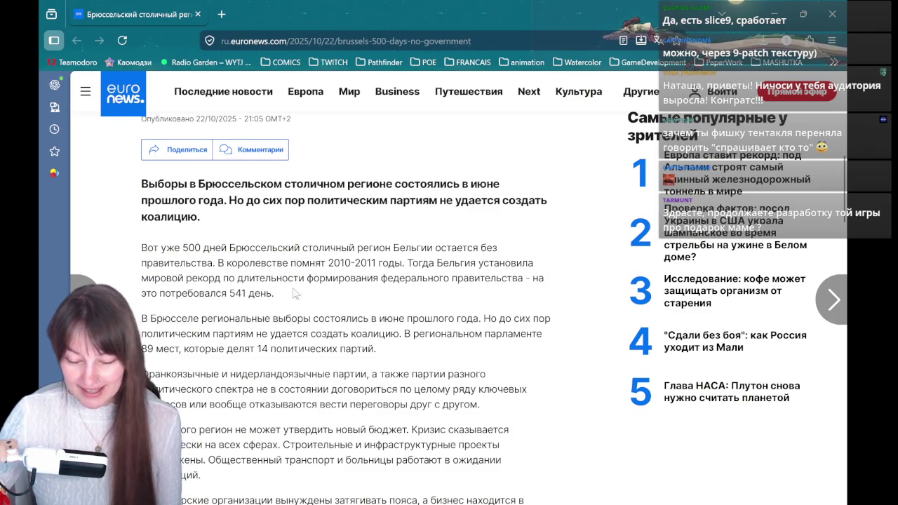
Repeatedly highlight and clear the end of the headline, from политическим onward.
left_click_drag(295, 293, 327, 263)
left_click_drag(204, 217, 267, 196)
left_click(304, 232)
left_click_drag(306, 230, 287, 184)
left_click(309, 230)
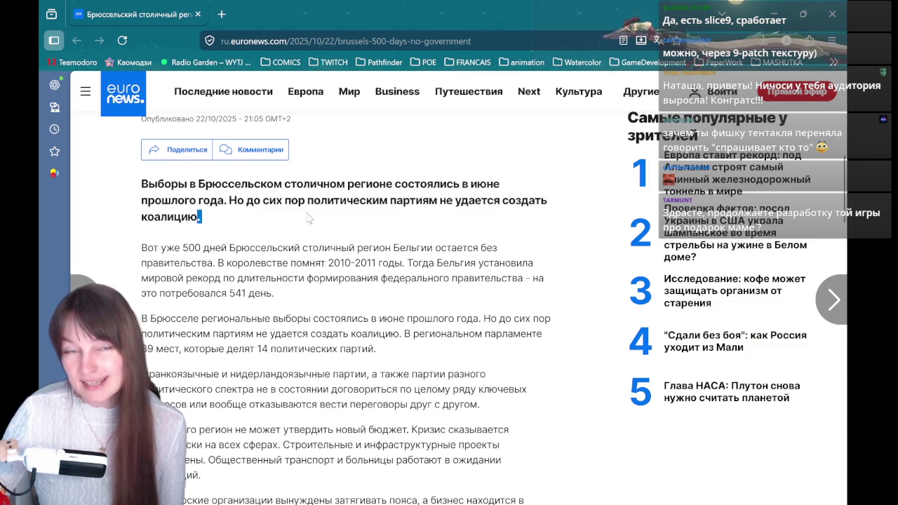
left_click_drag(309, 230, 288, 184)
left_click(318, 231)
left_click_drag(316, 230, 306, 200)
left_click(298, 217)
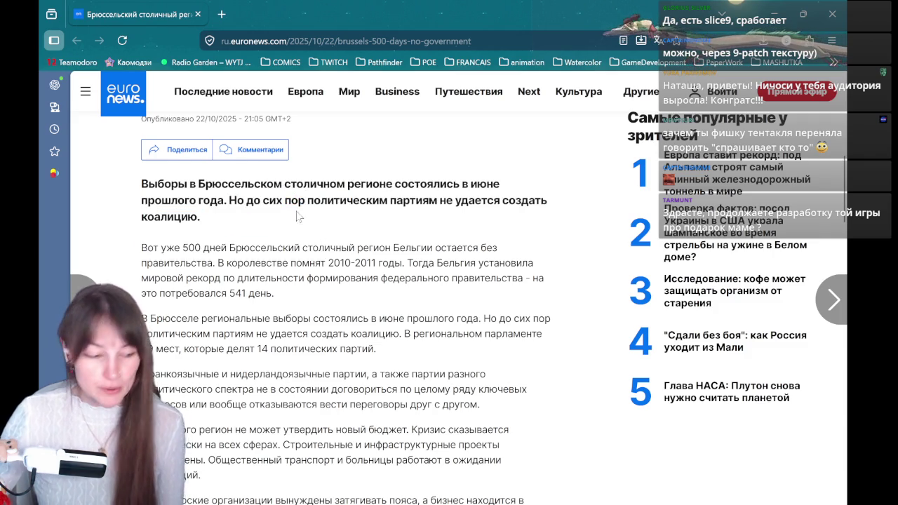
Scroll through the article, then close the browser to return to Aseprite.
scroll(267, 222, "down", 2)
scroll(264, 222, "down", 2)
scroll(263, 221, "up", 3)
scroll(263, 222, "up", 3)
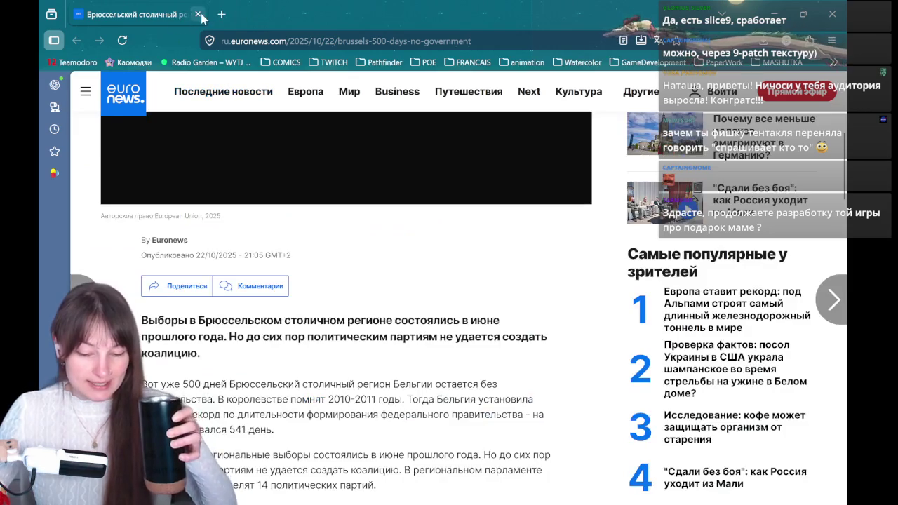
left_click(198, 14)
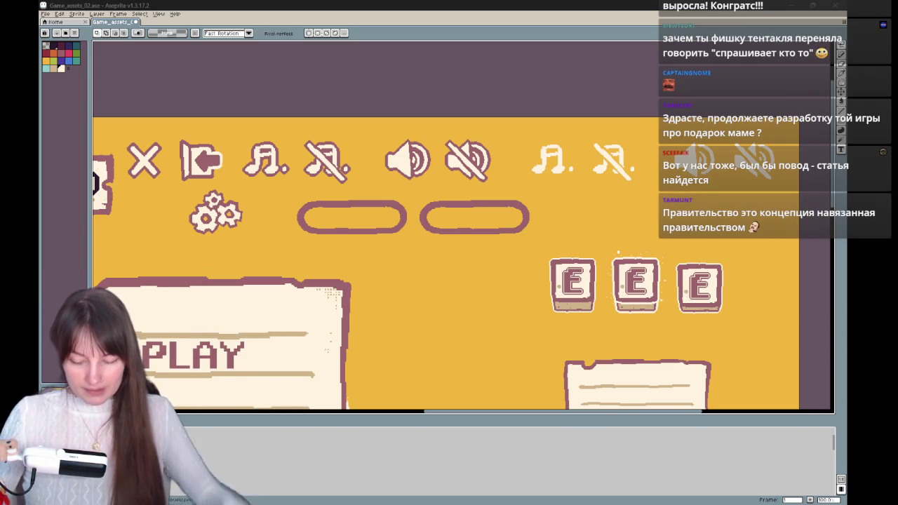
Pan to the pills and bucket-fill the right pill's interior with cream.
left_click_drag(536, 234, 513, 214)
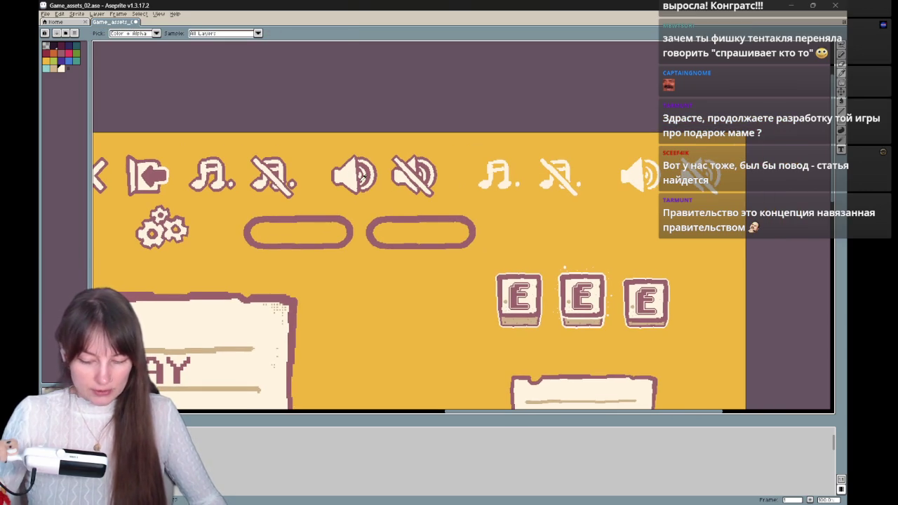
left_click_drag(422, 241, 377, 251)
key("g")
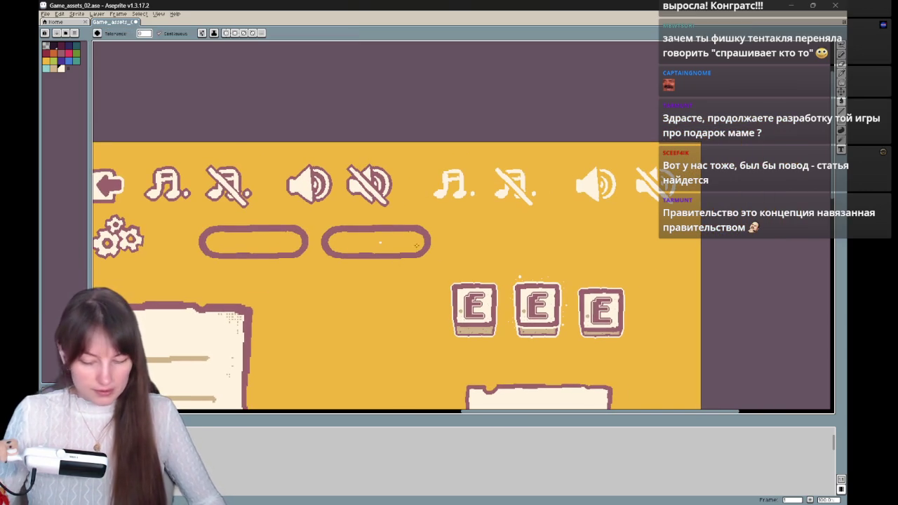
left_click(380, 242)
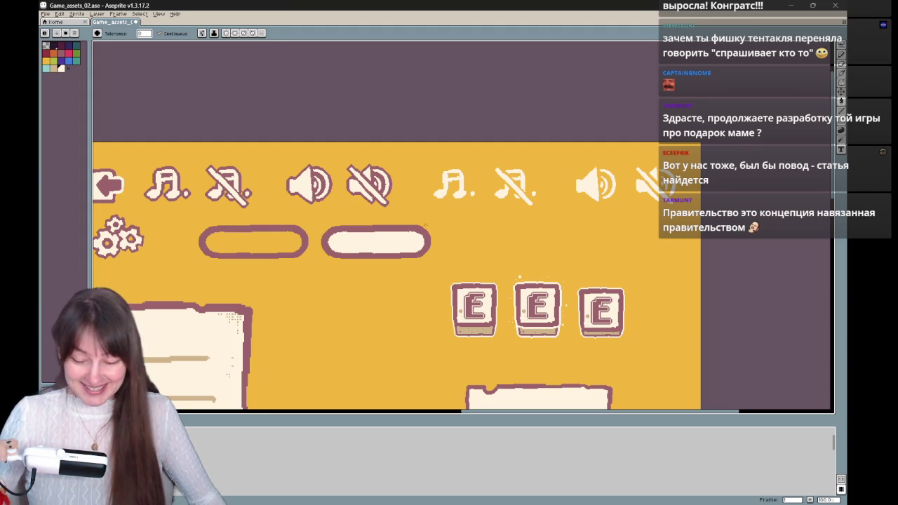
Fill the yellow background dark purple by mistake, then undo it.
key("i")
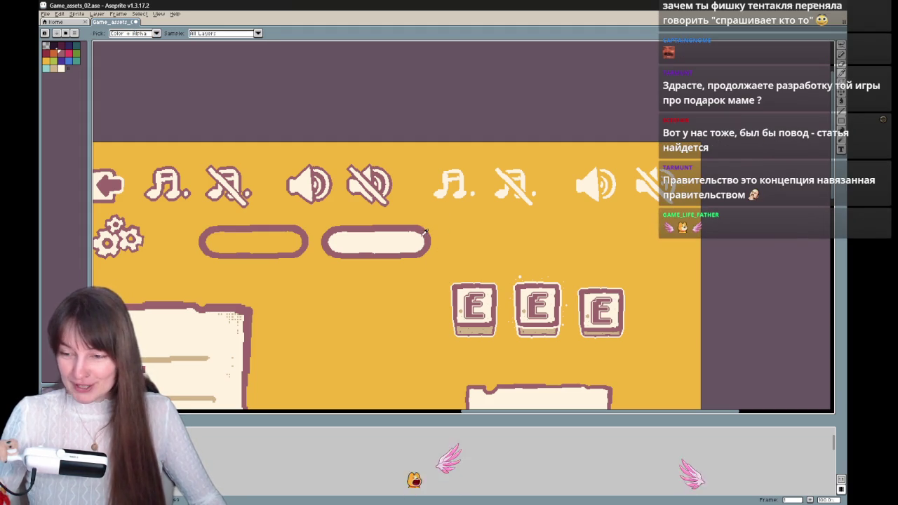
key("g")
left_click_drag(402, 300, 407, 322)
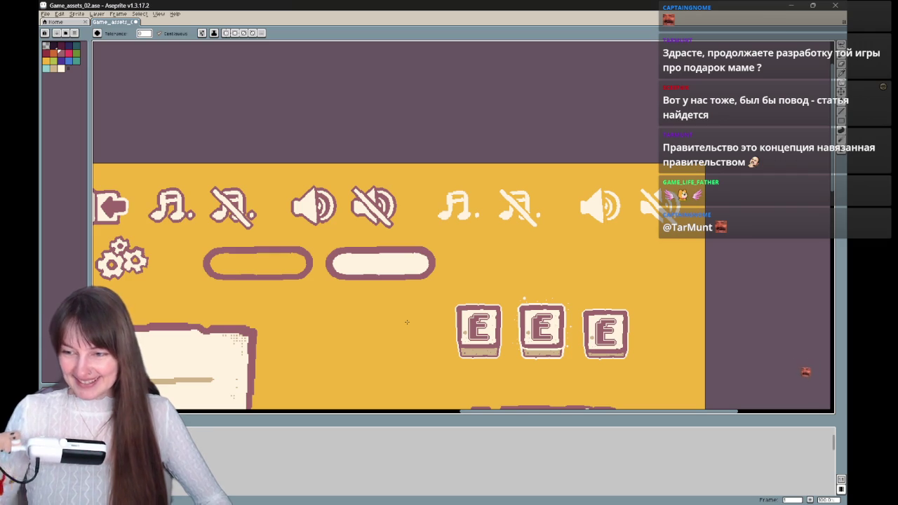
left_click(404, 304)
key("ctrl+z")
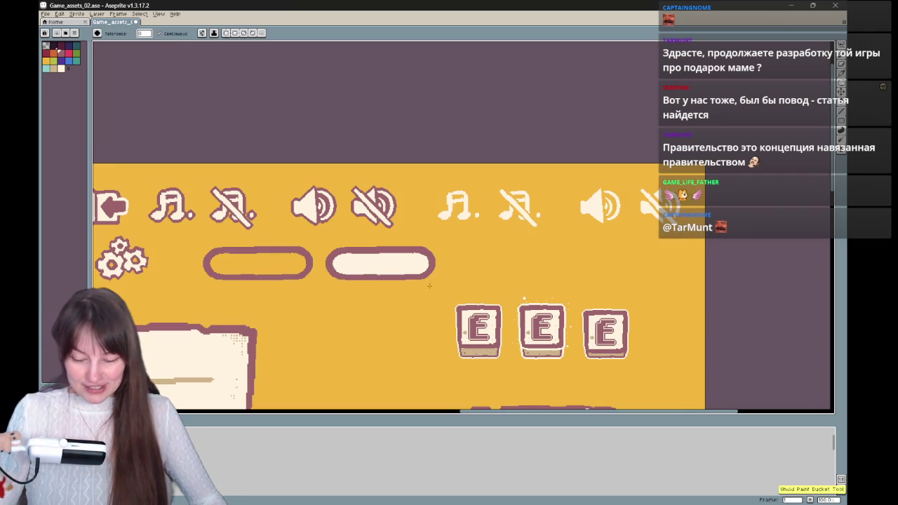
Undo recent strokes, pan below the pills, and try an arc for the knob, undoing it.
key("ctrl+z")
key("b")
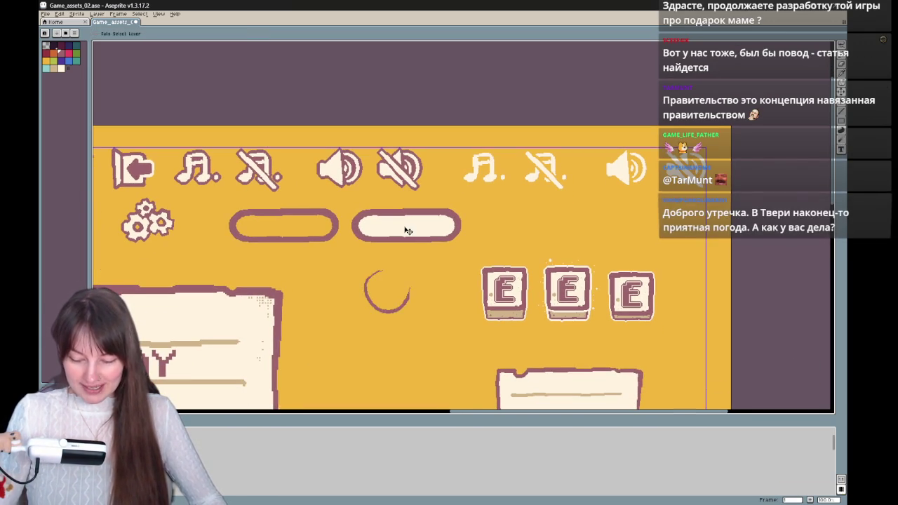
mouse_move(483, 281)
left_mouse_down()
mouse_move(568, 272)
mouse_move(499, 310)
left_mouse_up()
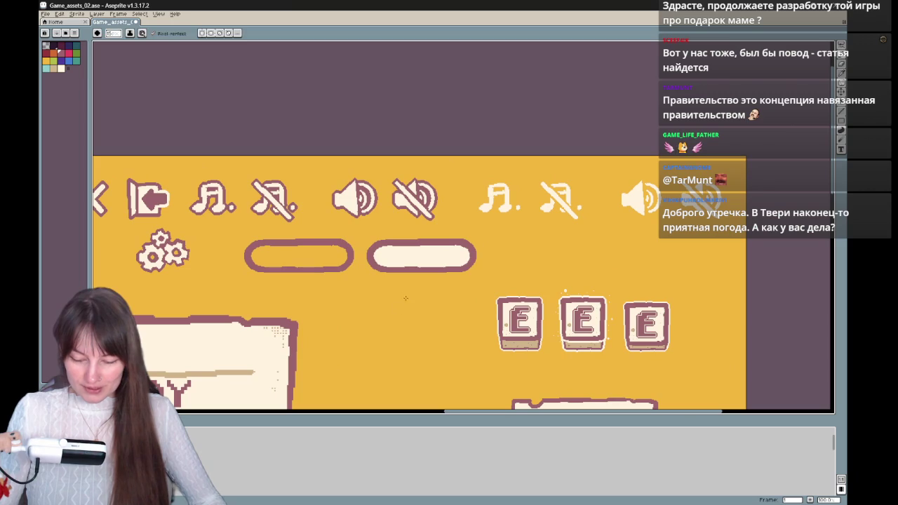
key("ctrl+z")
left_click_drag(413, 285, 348, 335)
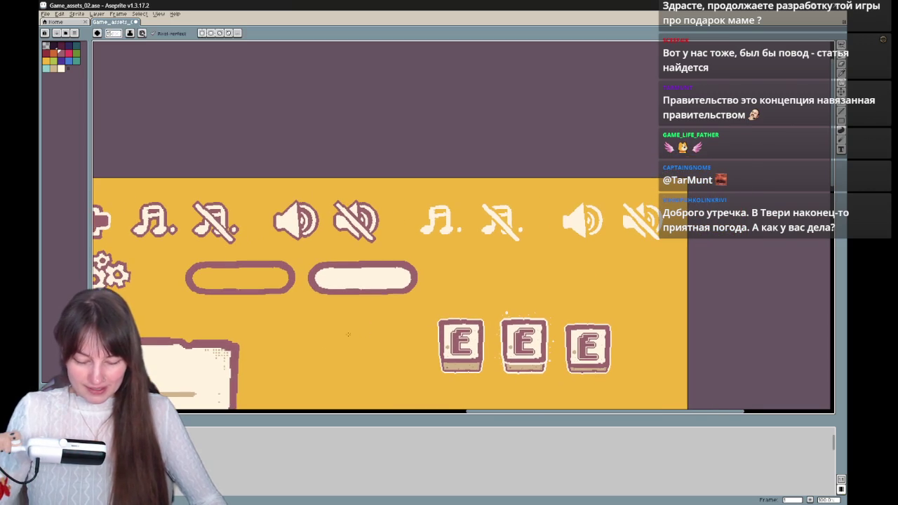
key("b")
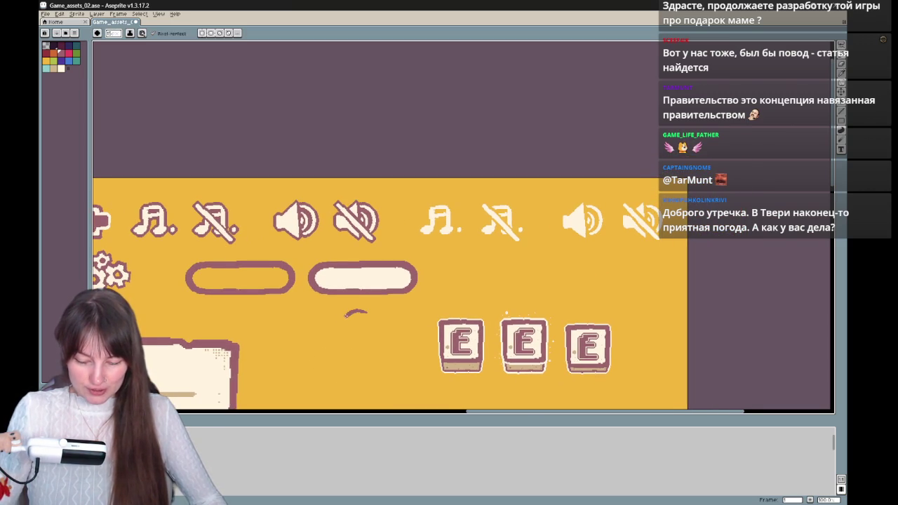
mouse_move(363, 316)
left_mouse_down()
mouse_move(340, 330)
mouse_move(345, 317)
mouse_move(379, 338)
left_mouse_up()
key("ctrl+z")
key("ctrl+z")
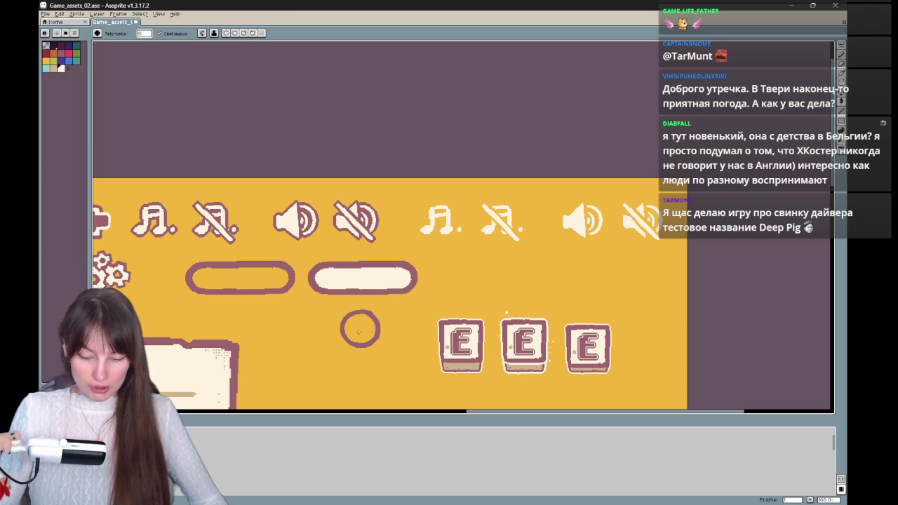
Fill the round knob outline with cream and move the view to the PLAY/CREDIS/COMICS menu.
left_click(359, 327)
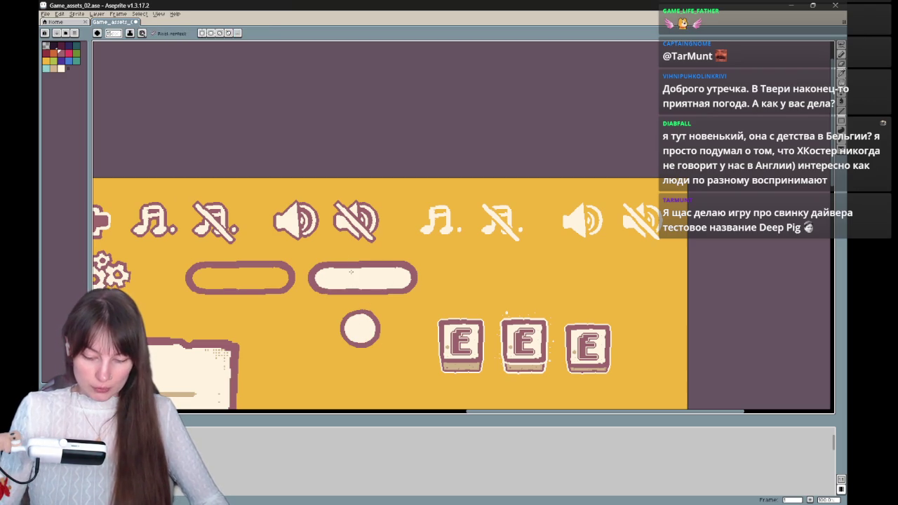
key("ctrl+z")
left_click_drag(418, 374, 435, 211)
scroll(404, 294, "up", 2)
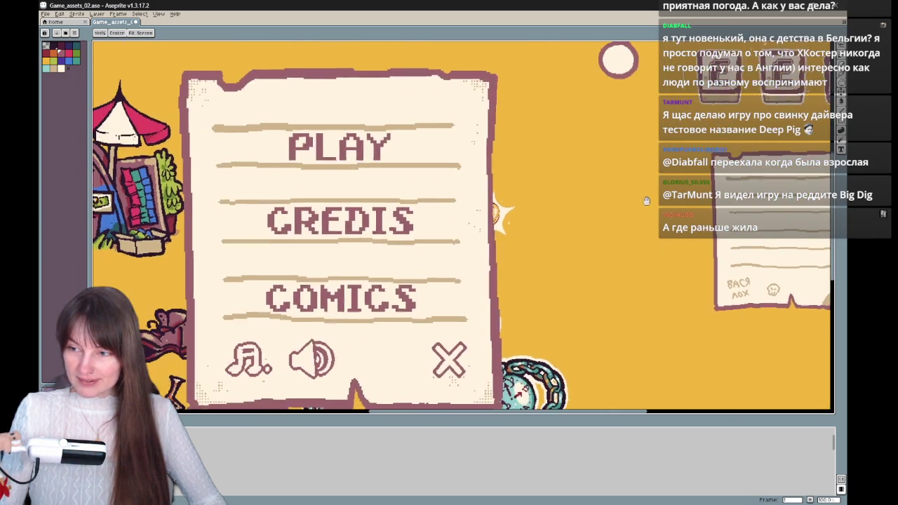
left_click_drag(404, 293, 491, 282)
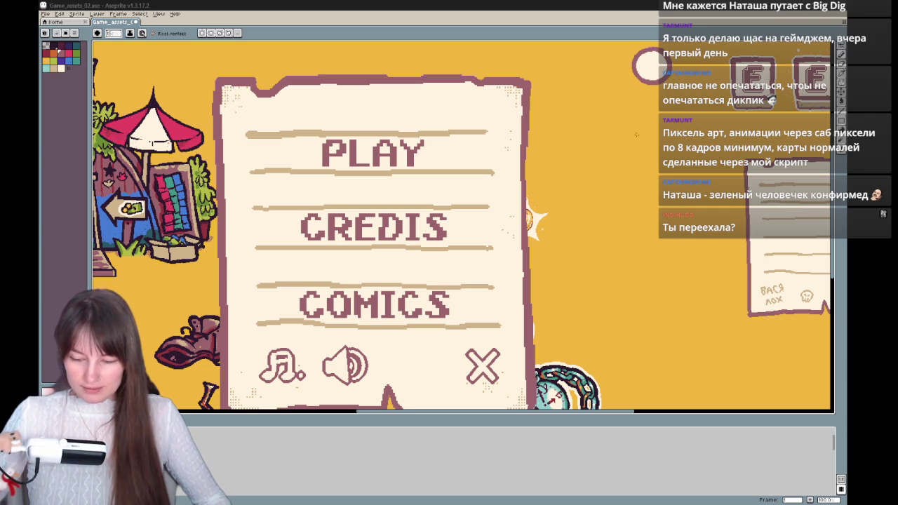
Pan and zoom in on the cream knob, then undo the stray stroke inside it.
left_click_drag(668, 112, 550, 223)
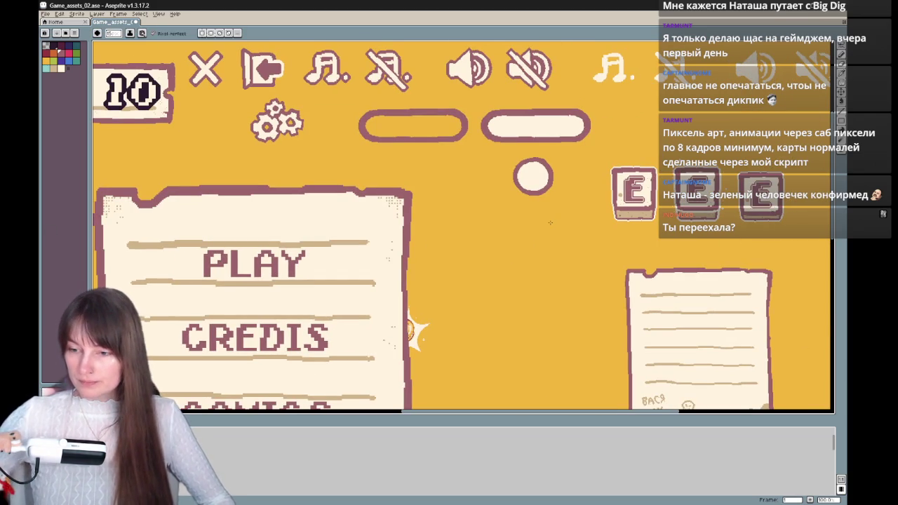
left_click_drag(551, 223, 427, 247)
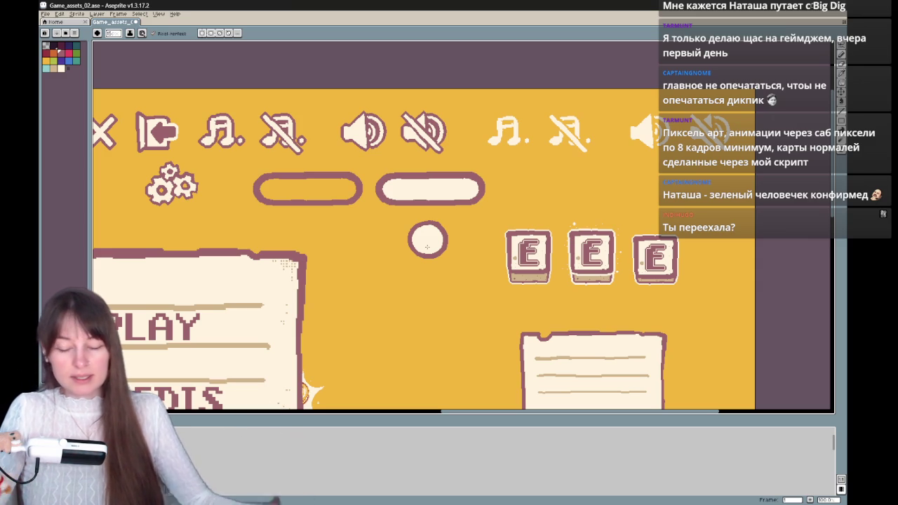
left_click_drag(442, 219, 421, 215)
scroll(426, 220, "up", 1)
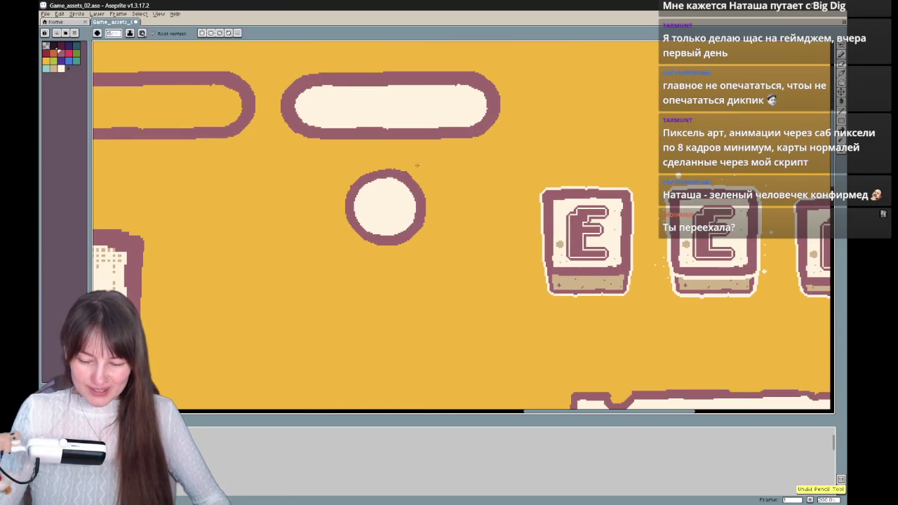
scroll(381, 142, "up", 1)
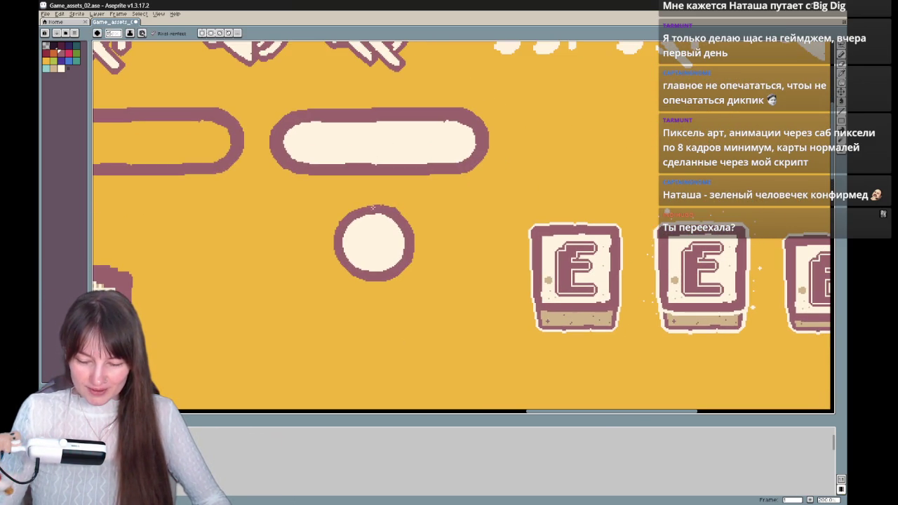
key("ctrl+z")
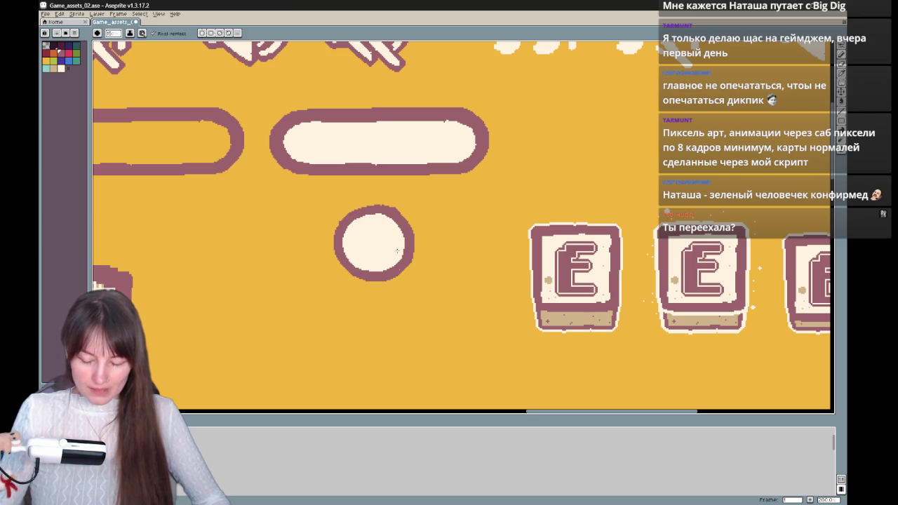
Try a brown ring around the knob, undo it, and lasso-select the knob.
left_click_drag(330, 196, 414, 309)
key("ctrl+z")
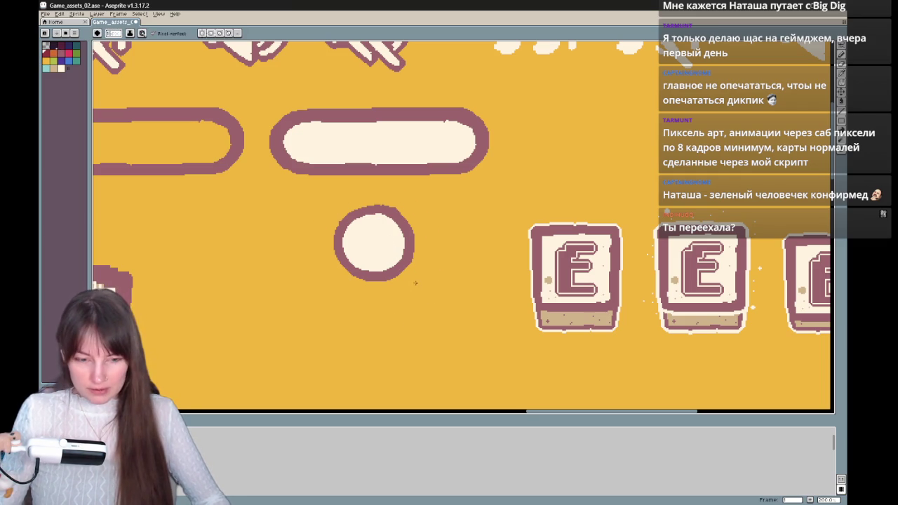
key("q")
left_click_drag(403, 294, 351, 314)
Test the knob on the pill bar's right end, then drop it slightly lower below the bars.
mouse_move(417, 258)
left_mouse_down()
mouse_move(492, 153)
mouse_move(428, 289)
left_mouse_up()
left_click_drag(435, 211, 480, 207)
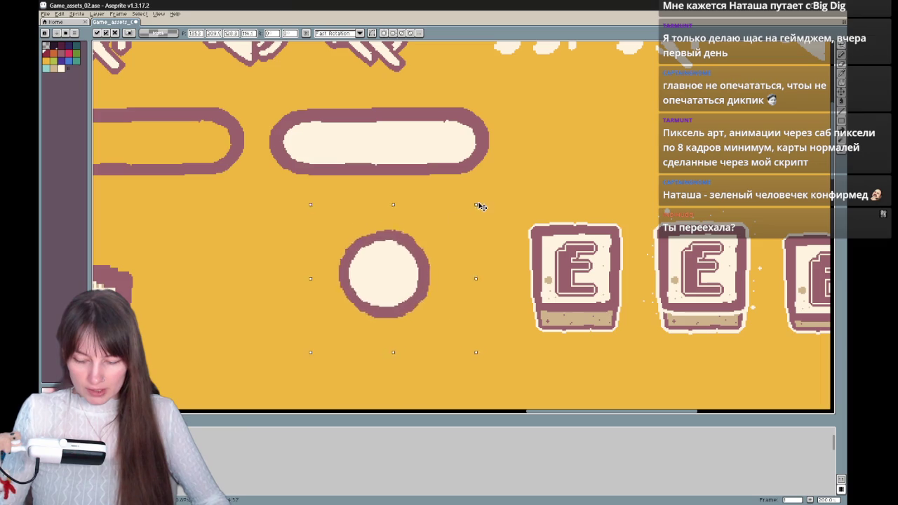
left_click_drag(417, 285, 485, 157)
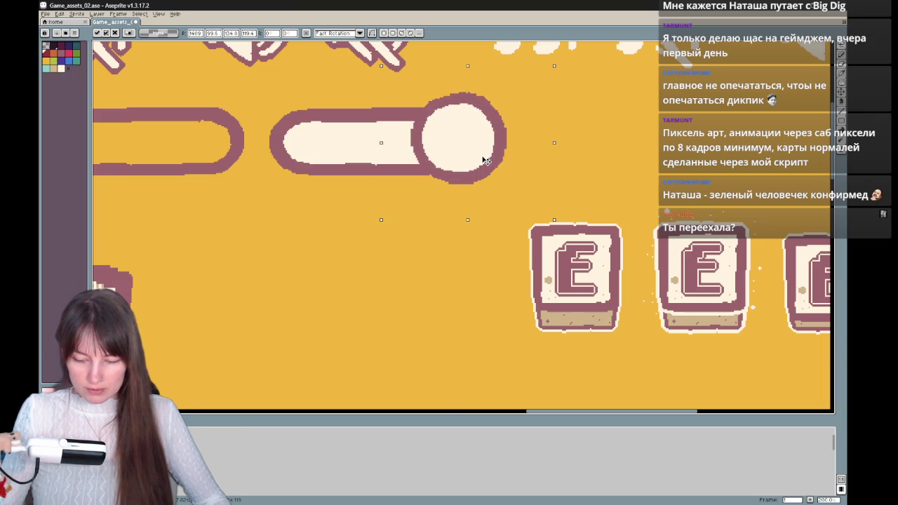
left_click_drag(484, 160, 415, 294)
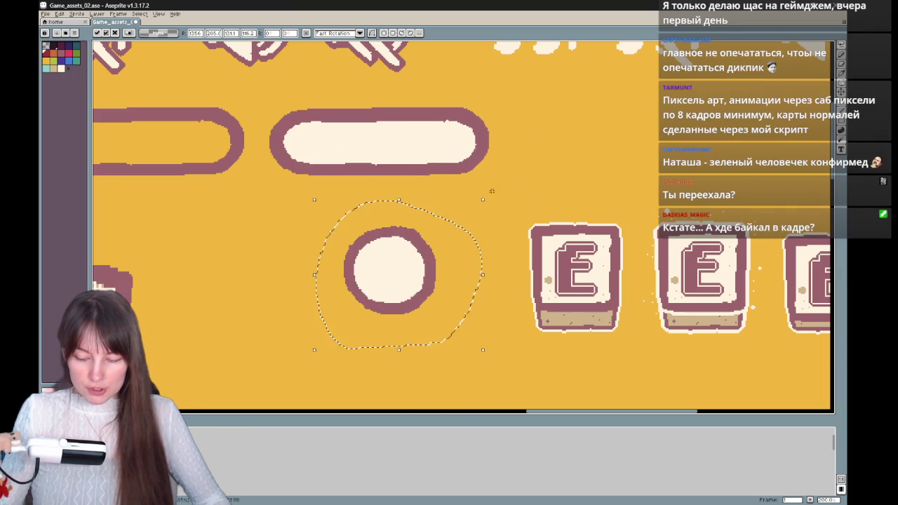
key("ctrl+d")
key("b")
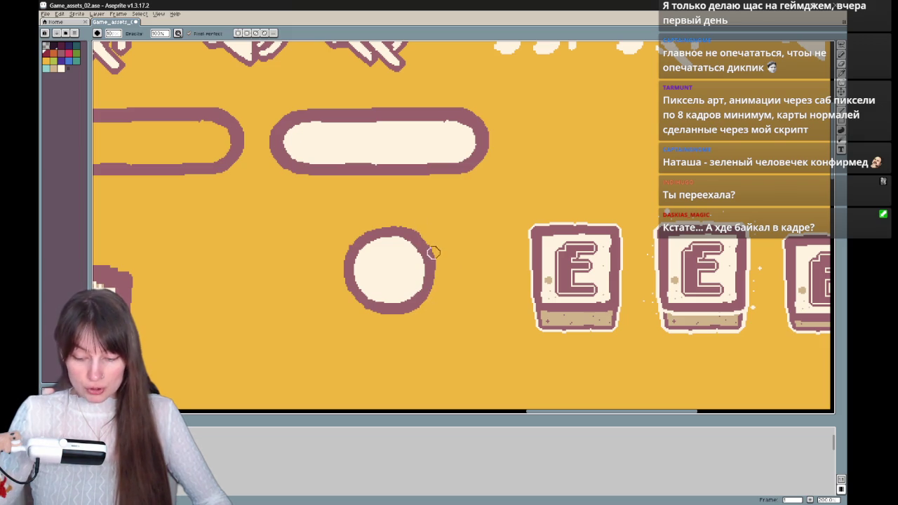
scroll(449, 241, "right", 2)
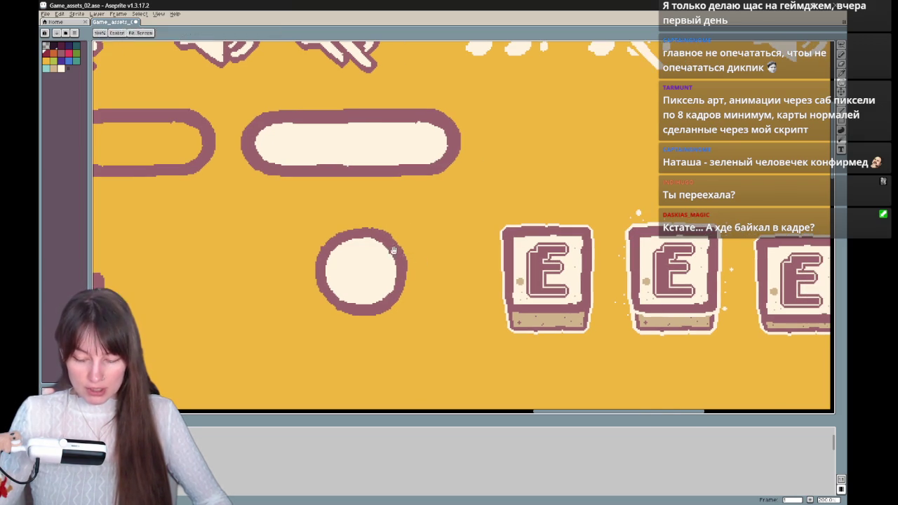
key("alt")
left_click(393, 240, "alt")
key("ctrl+z")
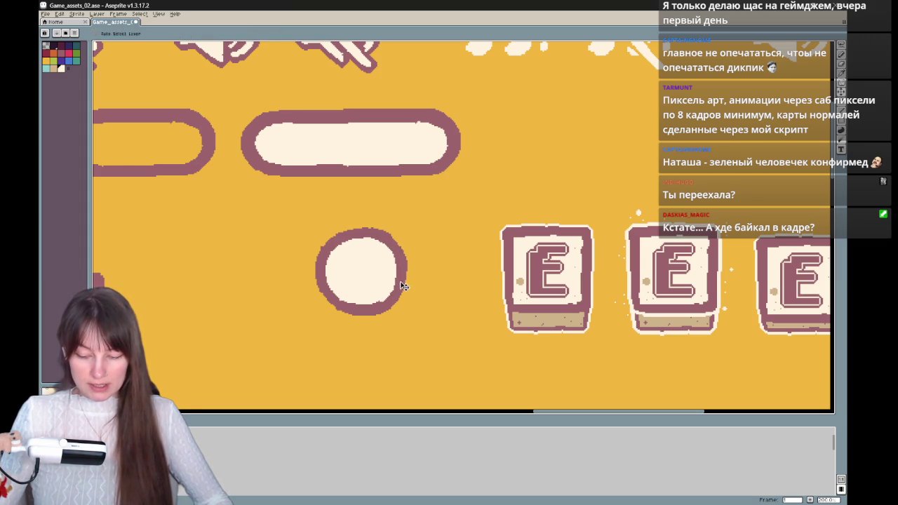
key("b")
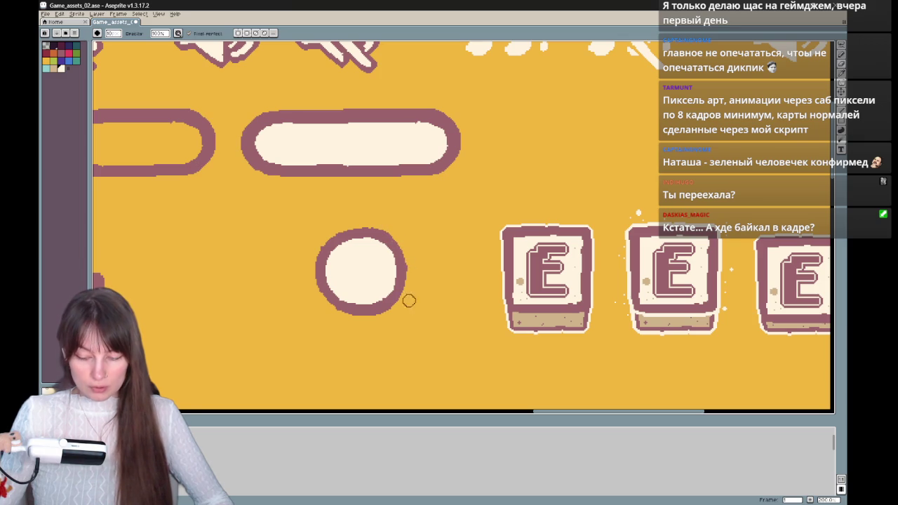
scroll(400, 267, "up", 2)
key("e")
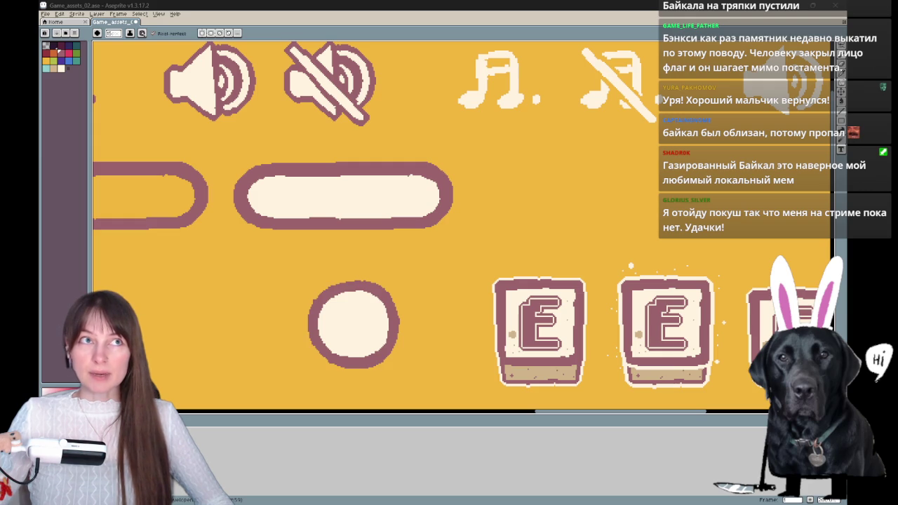
left_click_drag(393, 285, 365, 249)
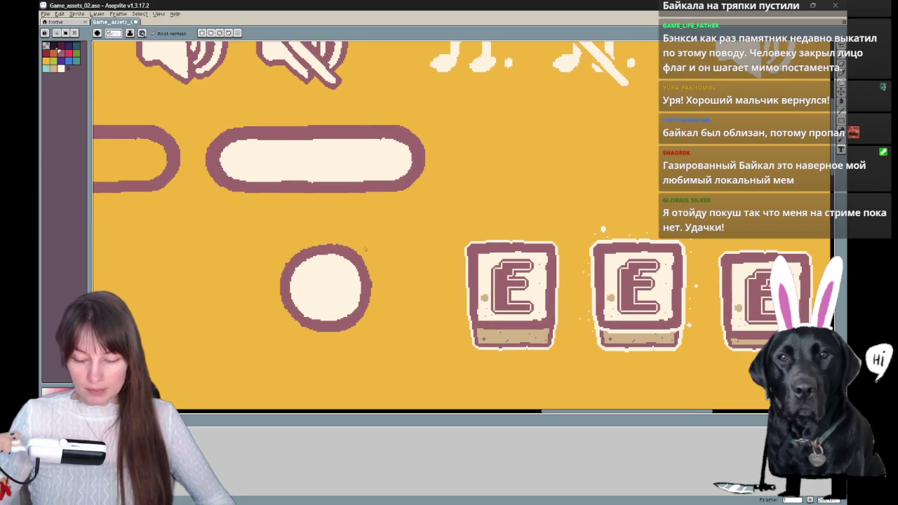
key("b")
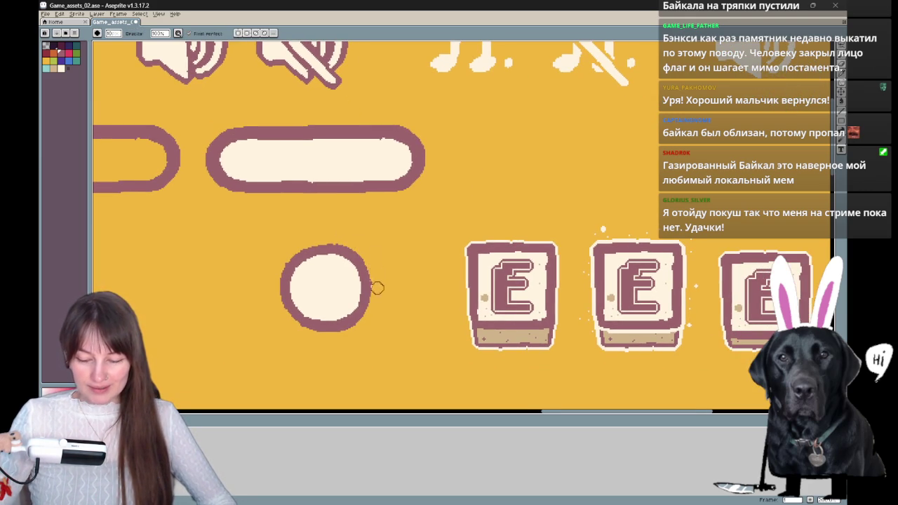
key("e")
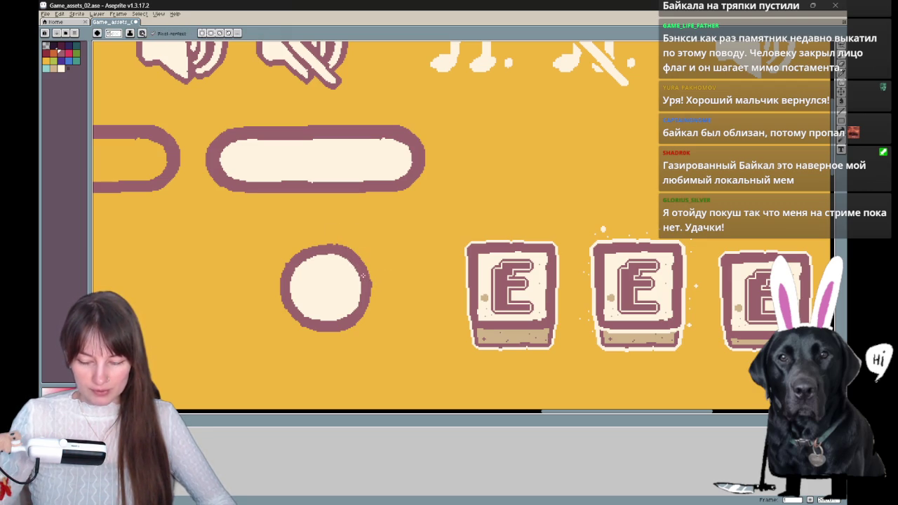
left_click_drag(414, 259, 403, 261)
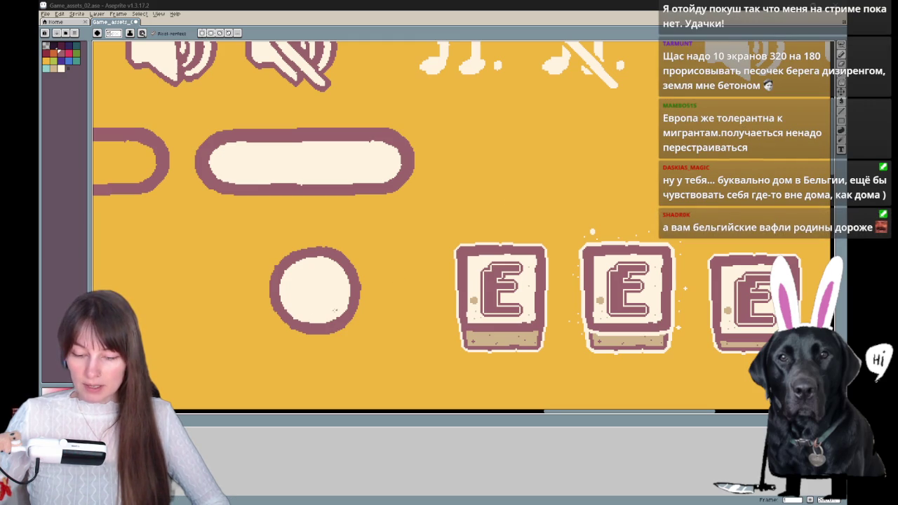
scroll(318, 291, "down", 3)
scroll(254, 315, "up", 3)
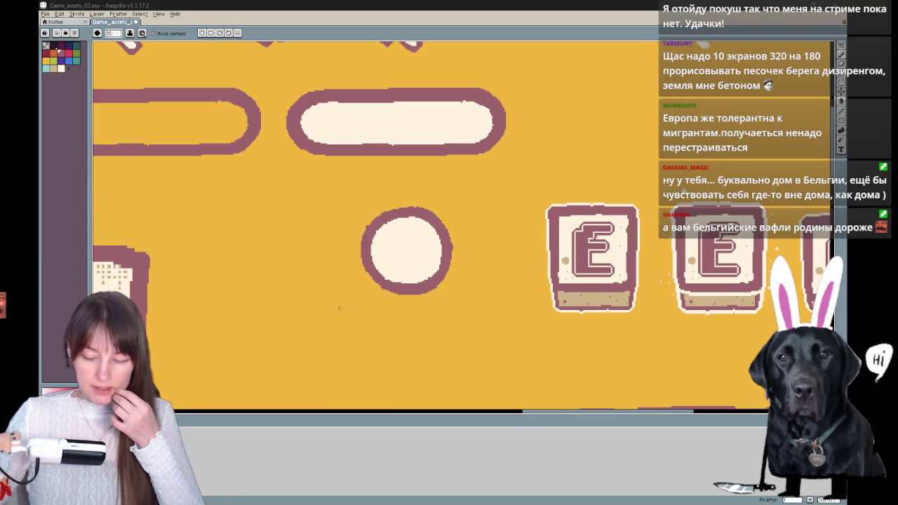
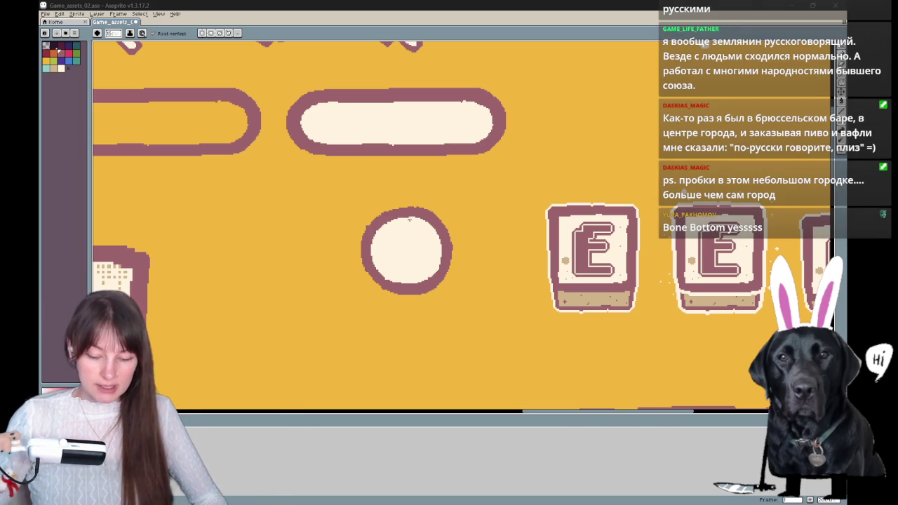
Draw maroon curves from the circle's lower left up to its top, undoing stray strokes.
left_click_drag(443, 188, 456, 233)
key("ctrl+z")
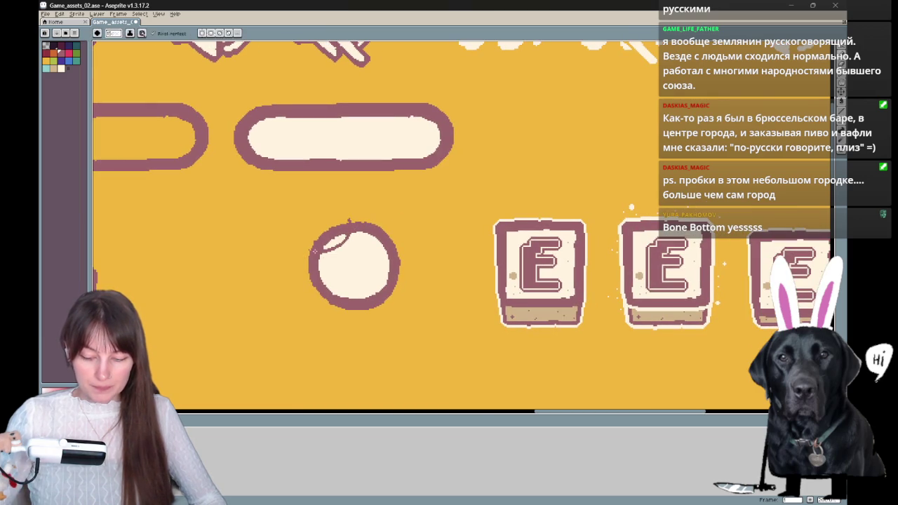
left_click_drag(337, 258, 361, 232)
key("ctrl+z")
left_click_drag(320, 259, 362, 233)
left_click_drag(321, 258, 365, 228)
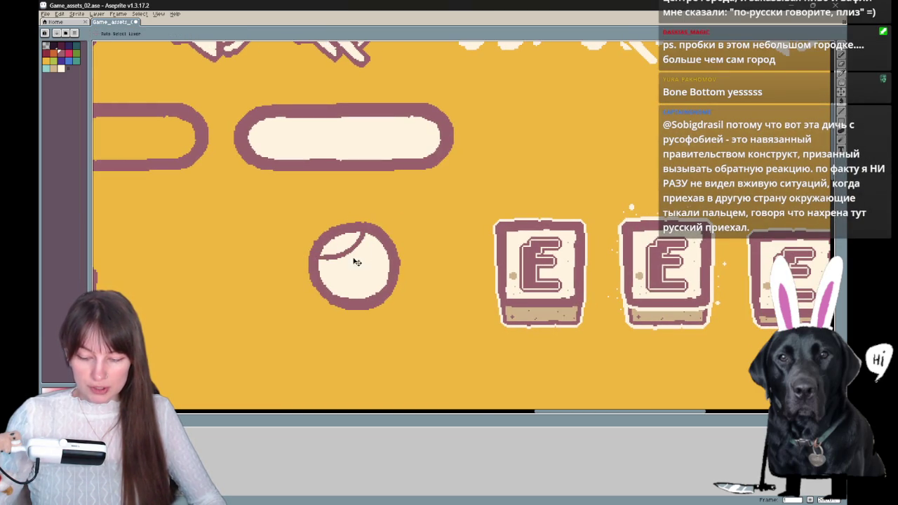
Add maroon curves down the right side and across the lower half to complete the four-pointed star.
left_click_drag(319, 260, 349, 299)
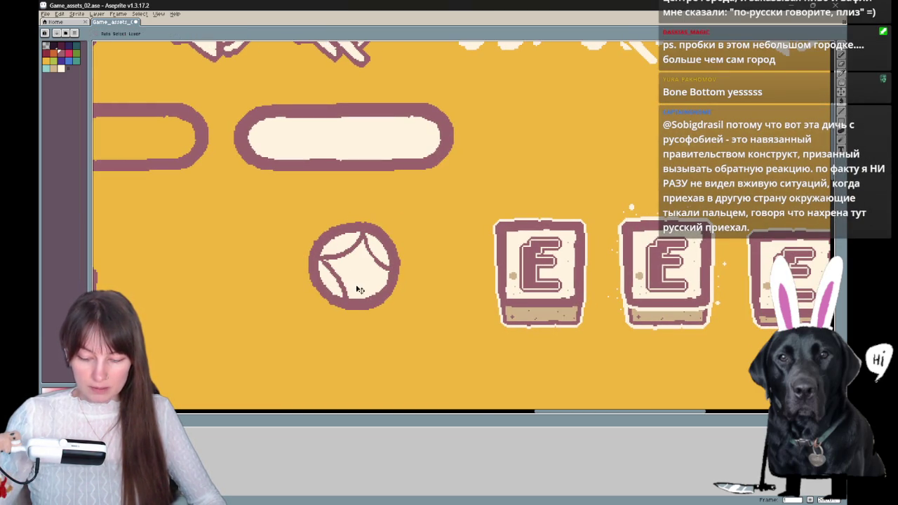
mouse_move(387, 274)
left_mouse_down()
mouse_move(348, 303)
mouse_move(388, 274)
left_mouse_up()
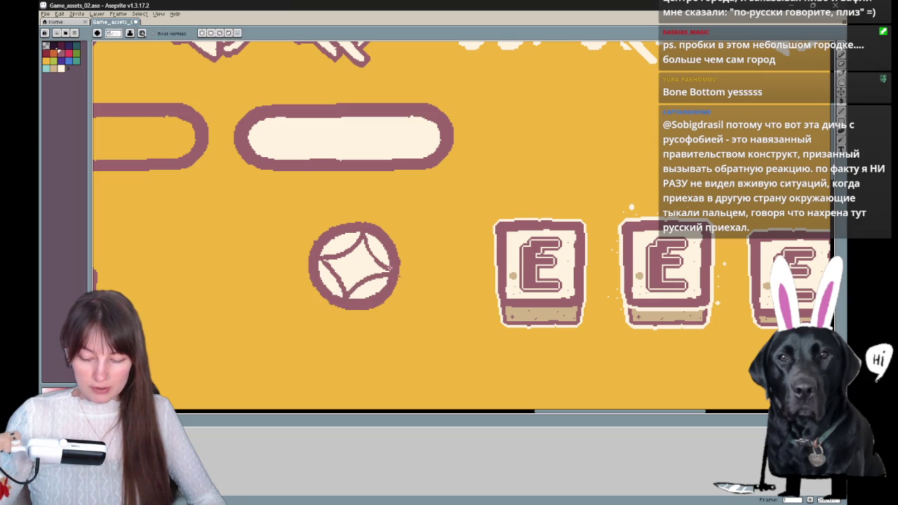
key("ctrl+z")
key("ctrl+z")
key("ctrl+z")
left_click_drag(364, 232, 380, 261)
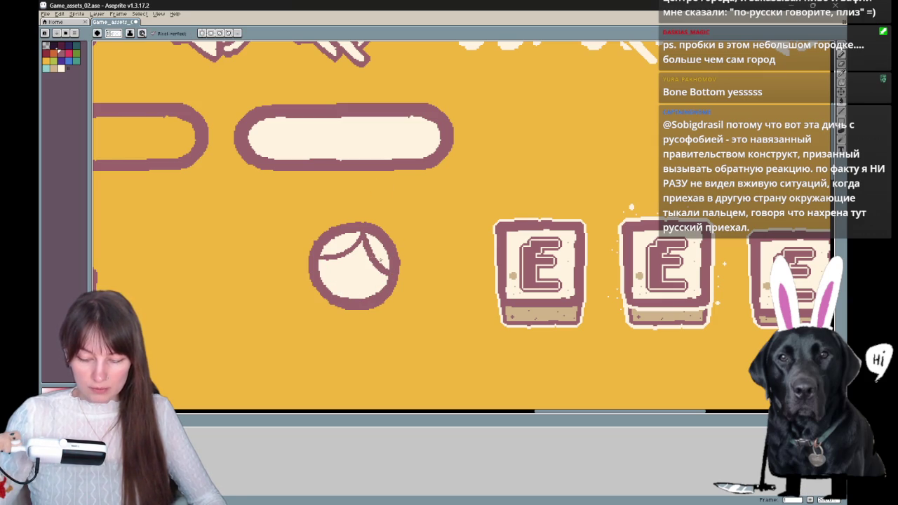
mouse_move(320, 260)
left_mouse_down()
mouse_move(349, 303)
mouse_move(390, 278)
left_mouse_up()
key("ctrl+z")
key("ctrl+z")
mouse_move(317, 258)
left_mouse_down()
mouse_move(348, 299)
mouse_move(388, 276)
left_mouse_up()
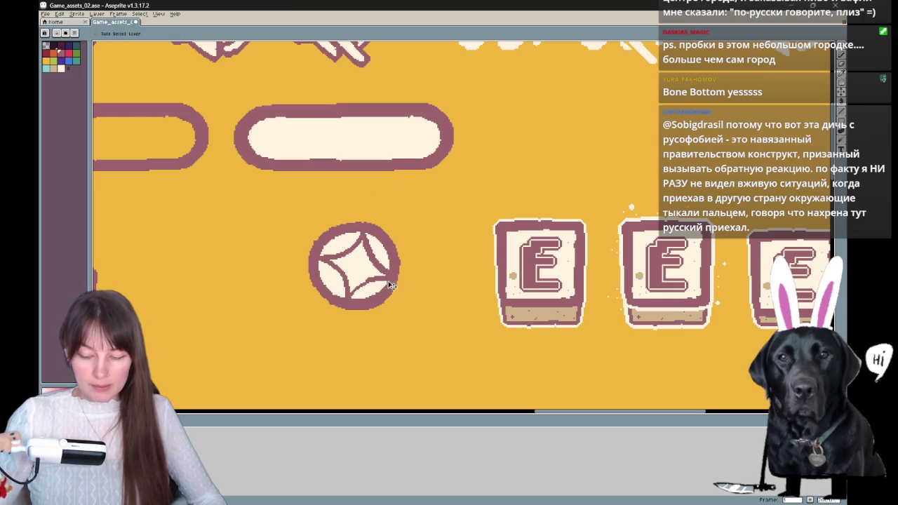
left_click_drag(408, 149, 400, 195)
scroll(400, 196, "down", 2)
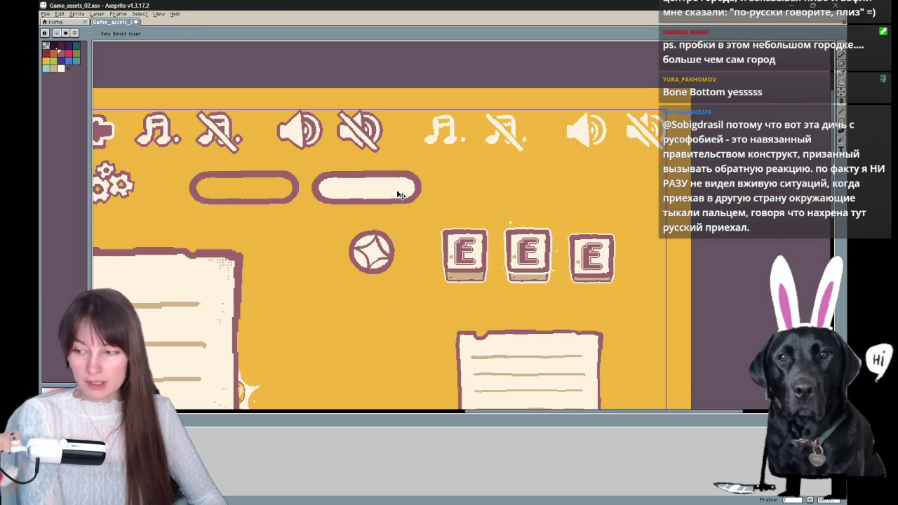
Pan and zoom the sheet to bring the purse, house, menu panel and star button into view.
scroll(400, 195, "down", 1)
scroll(400, 196, "up", 1)
scroll(401, 195, "up", 1)
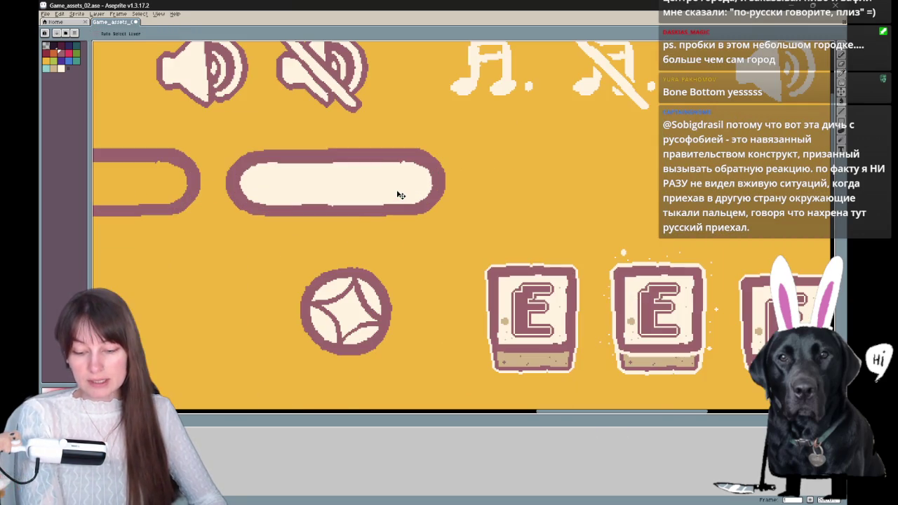
scroll(401, 195, "down", 2)
scroll(400, 195, "down", 2)
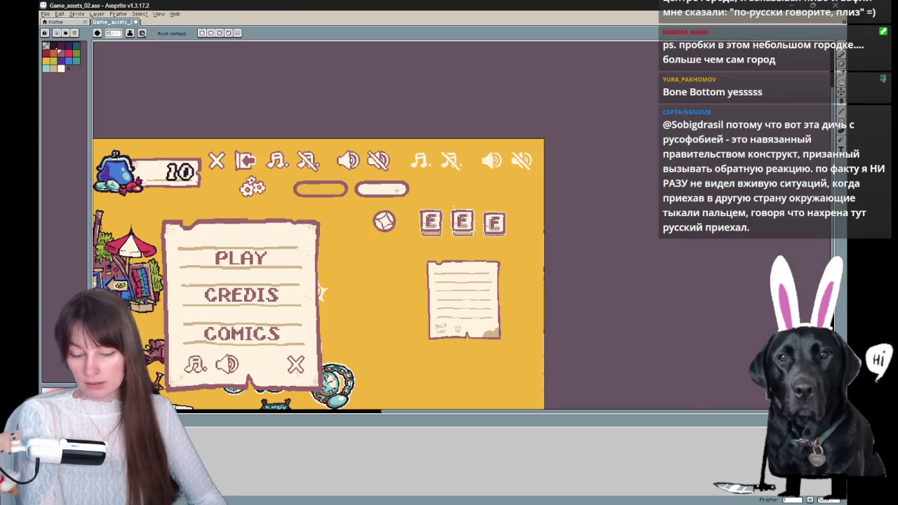
left_click_drag(454, 217, 550, 210)
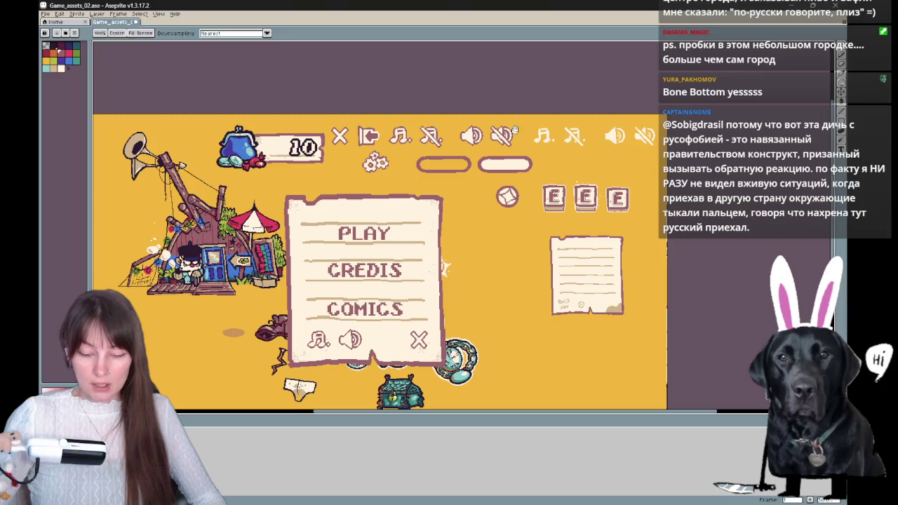
scroll(518, 134, "up", 1)
mouse_move(196, 241)
left_mouse_down()
mouse_move(531, 162)
mouse_move(416, 225)
mouse_move(399, 225)
left_mouse_up()
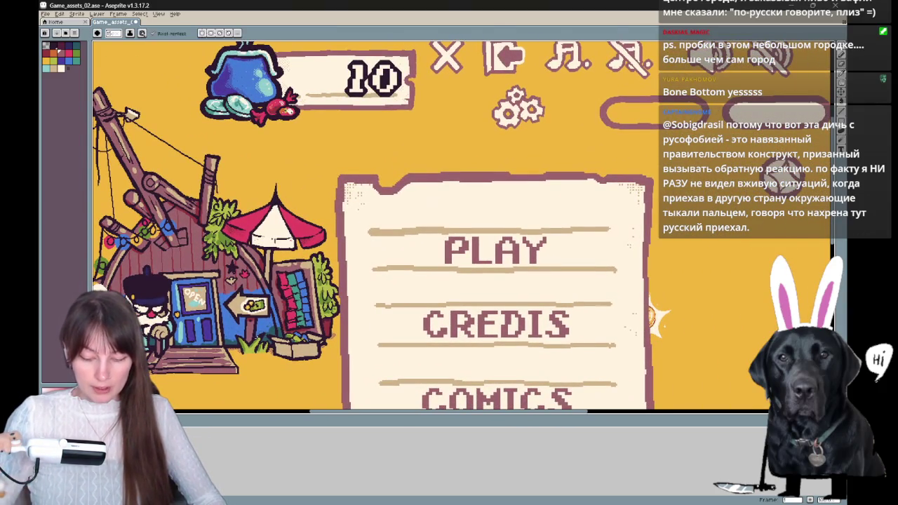
Fill two tan inner areas of the star button with cream using the Paint Bucket.
key("i")
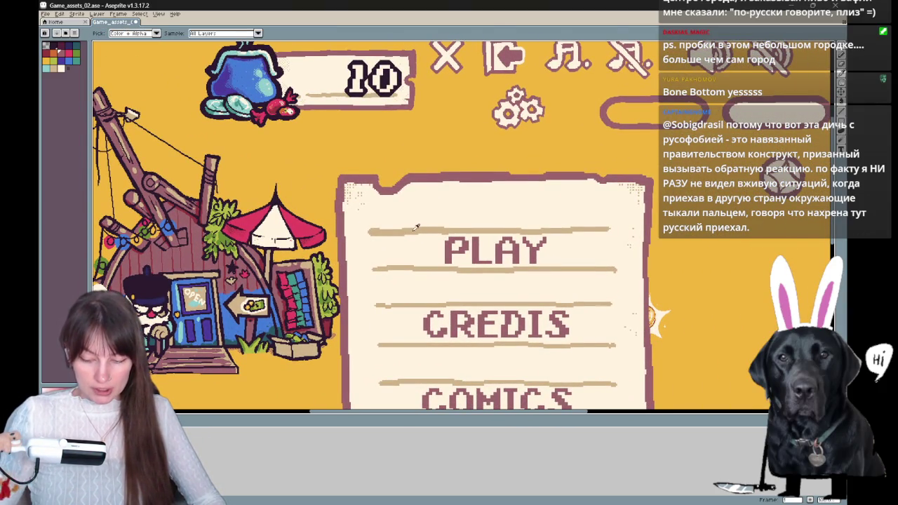
left_click_drag(416, 228, 168, 287)
key("w")
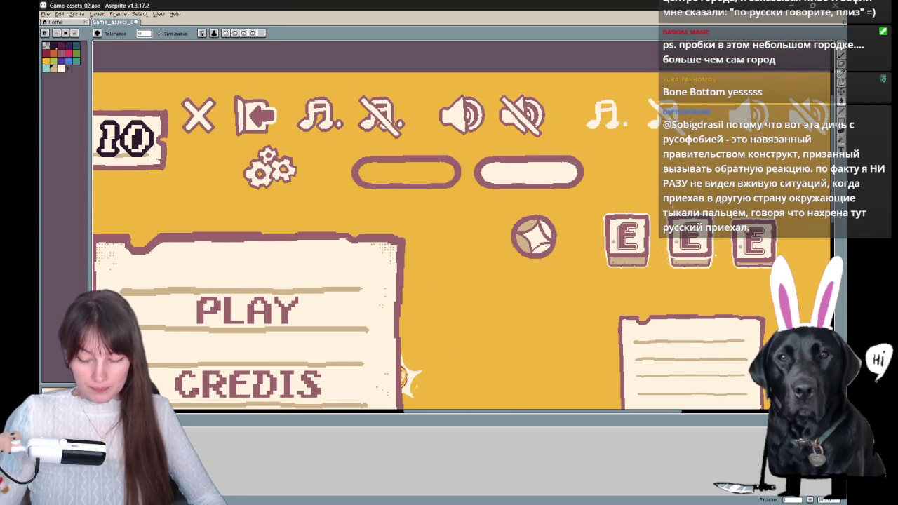
key("g")
left_click(527, 226)
left_click(522, 243)
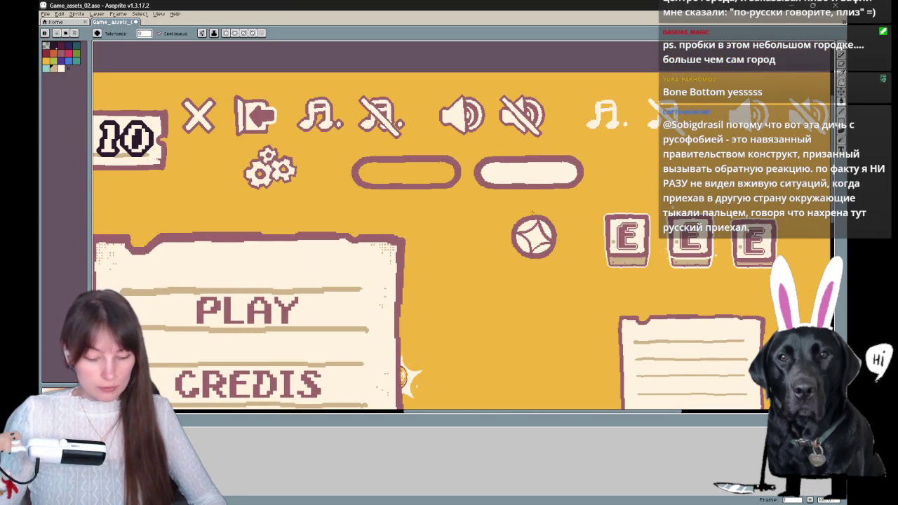
key("b")
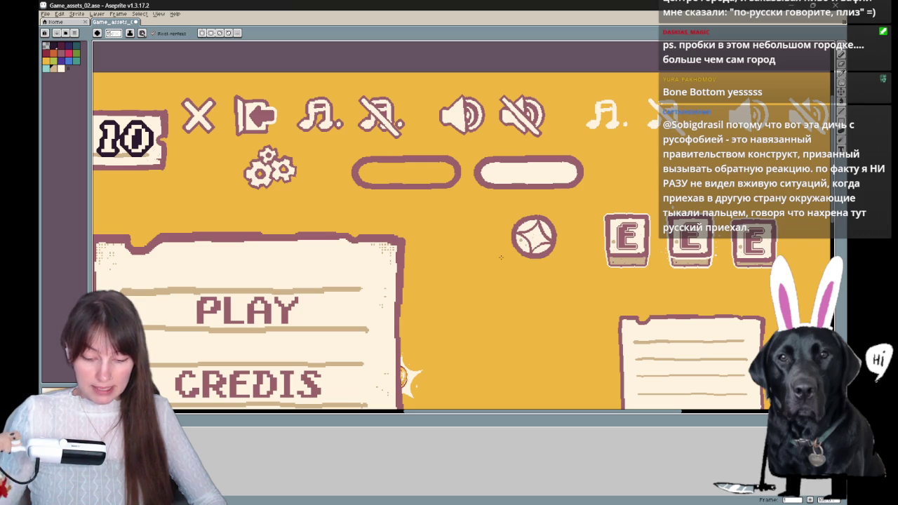
scroll(500, 258, "up", 2)
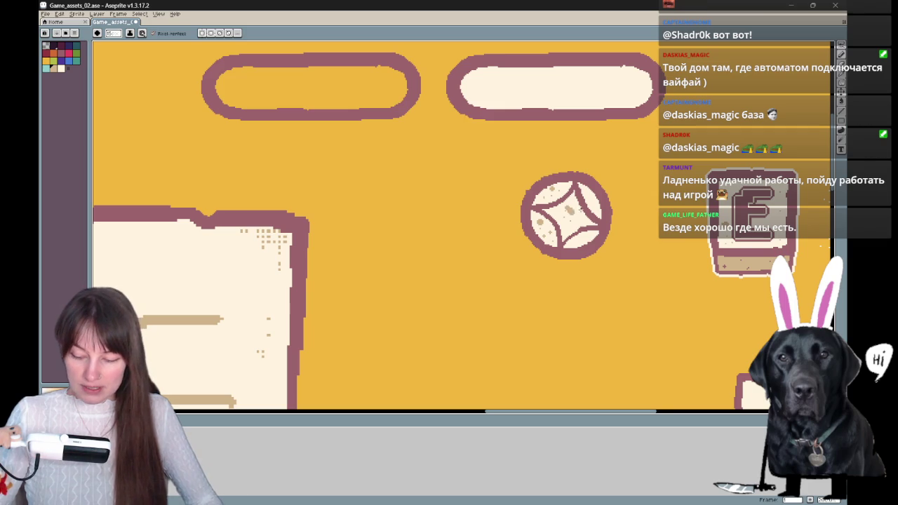
Scroll the view right across the star button and panel corner.
scroll(429, 225, "right", 3)
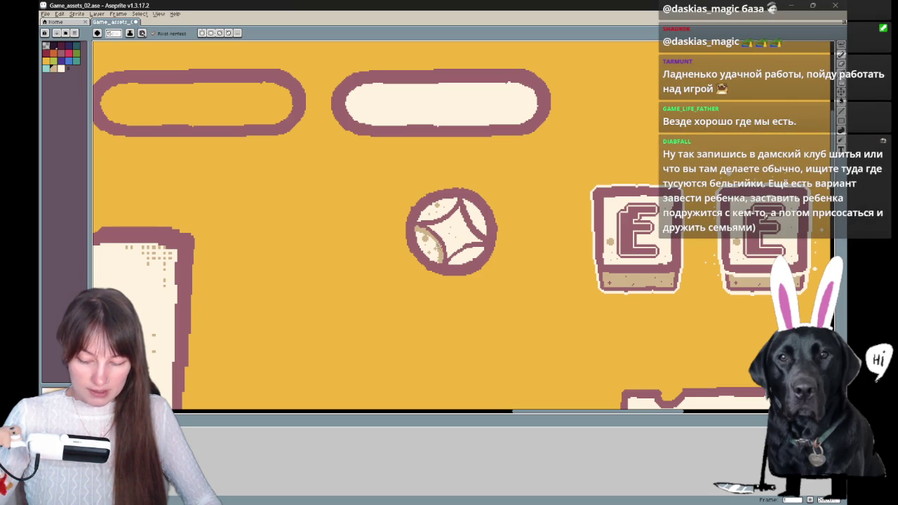
left_click_drag(531, 194, 485, 205)
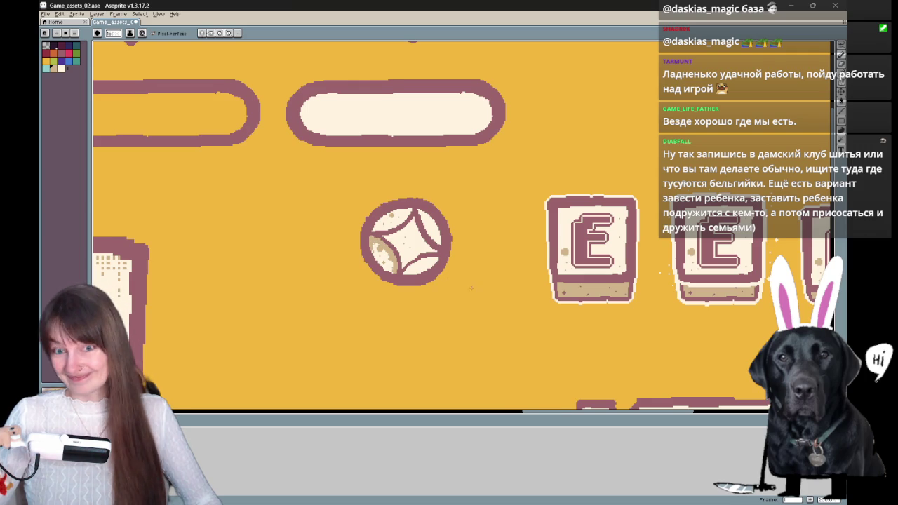
scroll(423, 187, "down", 2)
key("v")
scroll(426, 189, "down", 1)
scroll(427, 191, "up", 2)
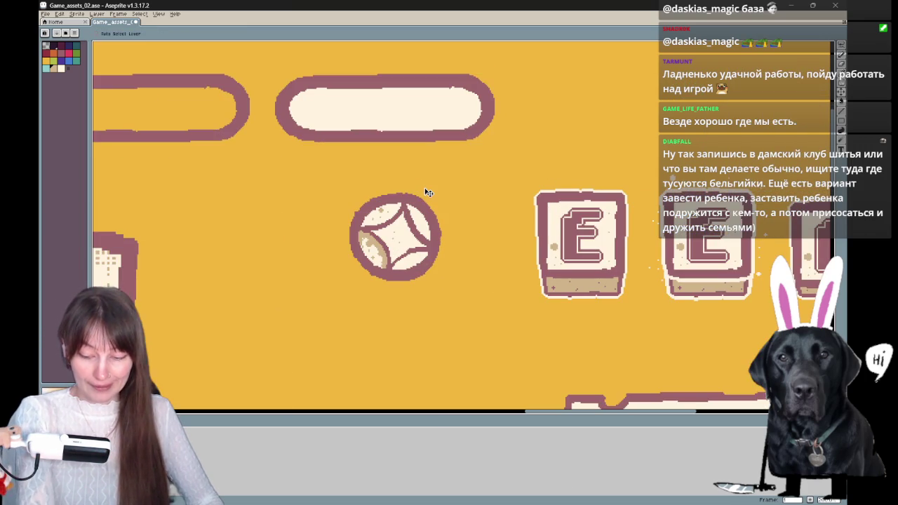
key("b")
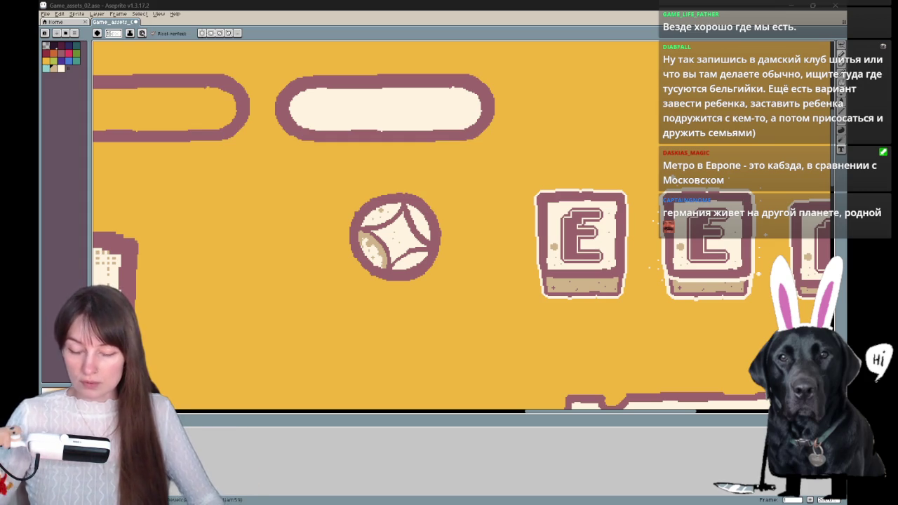
left_click_drag(503, 151, 460, 156)
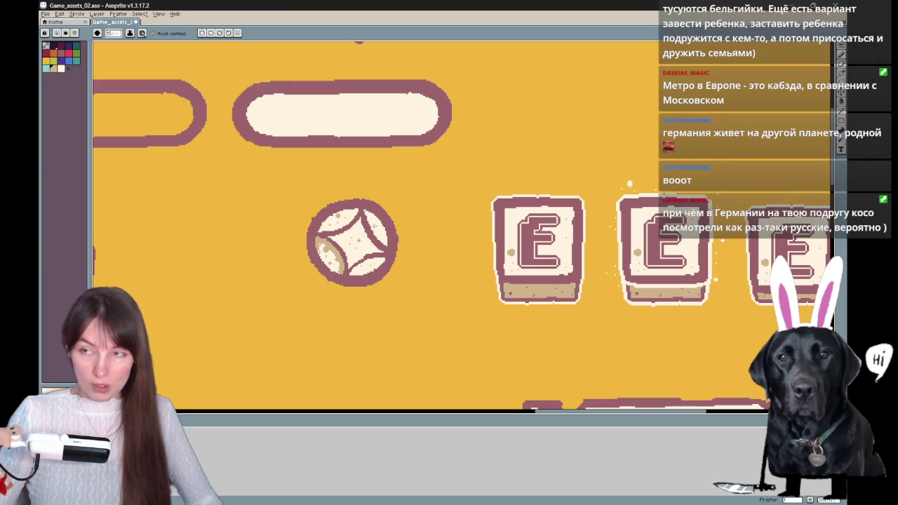
Reposition the view around the star and E buttons, then pan back up to the icon row.
mouse_move(415, 268)
left_mouse_down()
mouse_move(441, 189)
mouse_move(459, 207)
left_mouse_up()
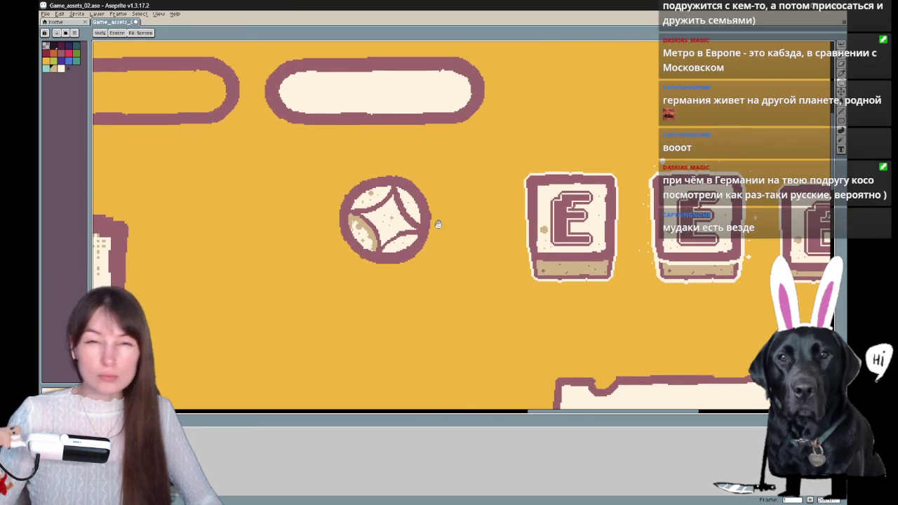
key("b")
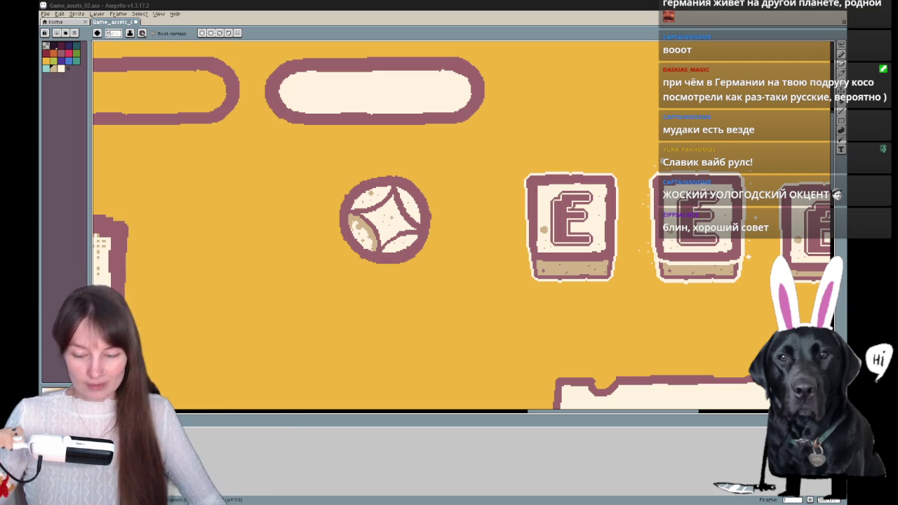
key("space")
left_click_drag(433, 174, 477, 220)
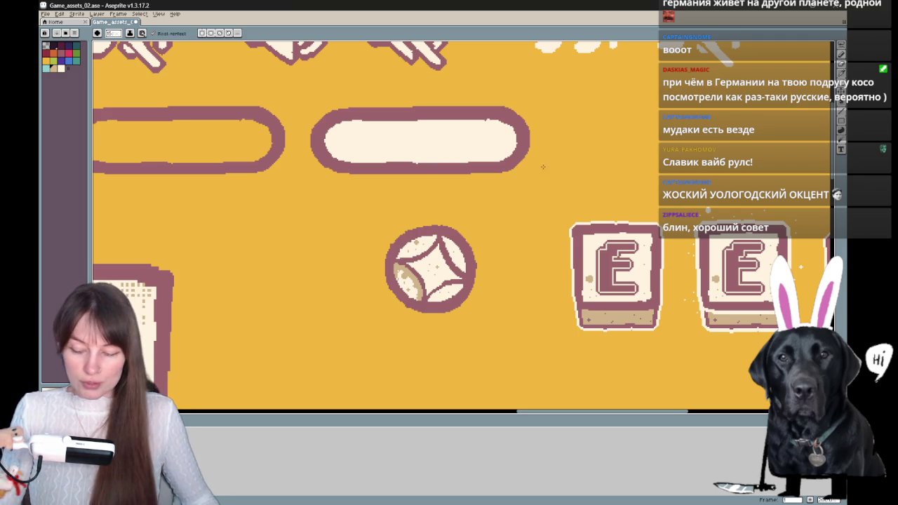
key("b")
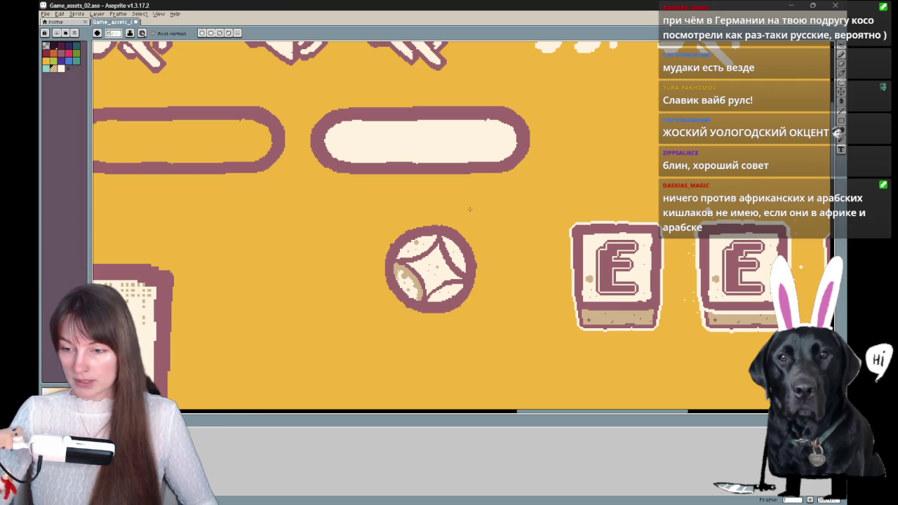
left_click_drag(487, 154, 468, 182)
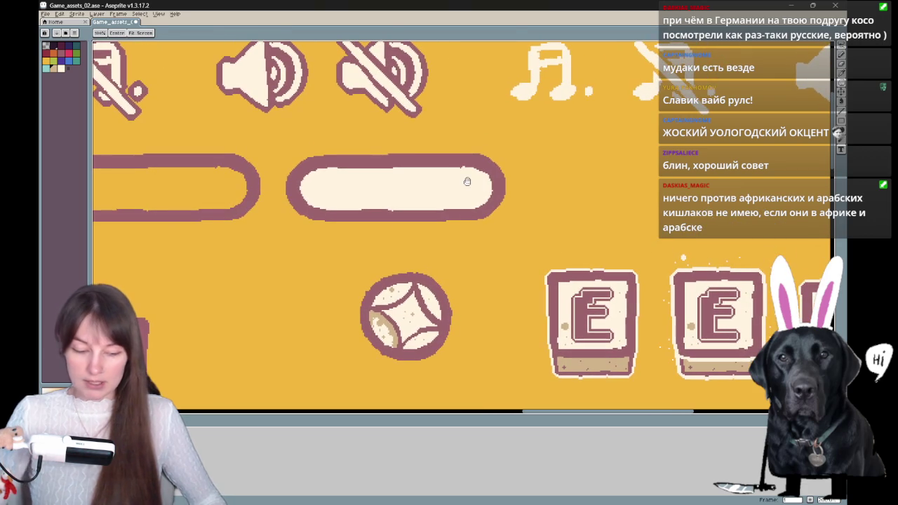
key("ctrl+space")
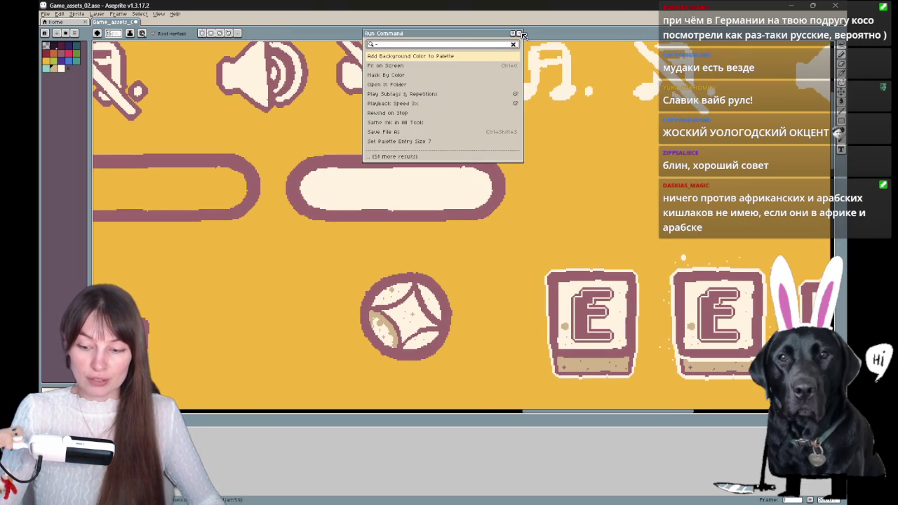
left_click(520, 33)
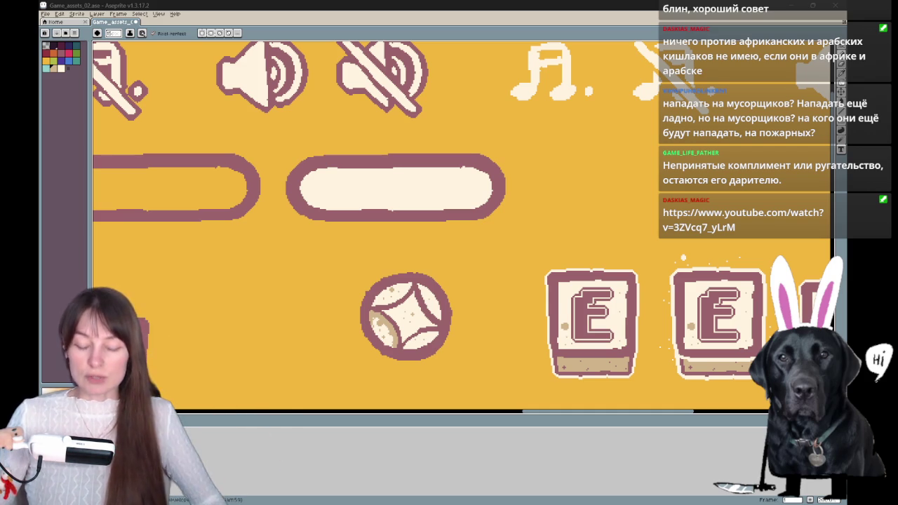
left_click_drag(542, 139, 535, 153)
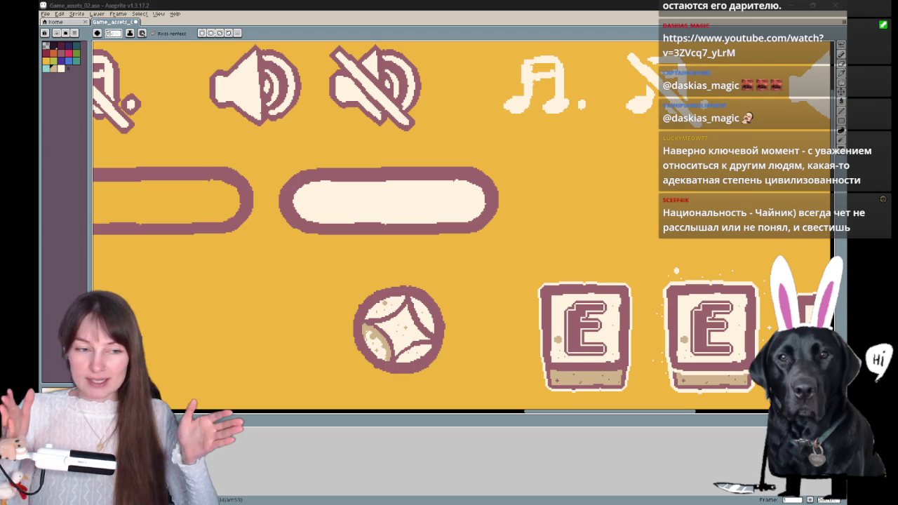
Drag the canvas up to show the lower rows of assets beneath the star and E buttons.
left_click_drag(483, 218, 475, 114)
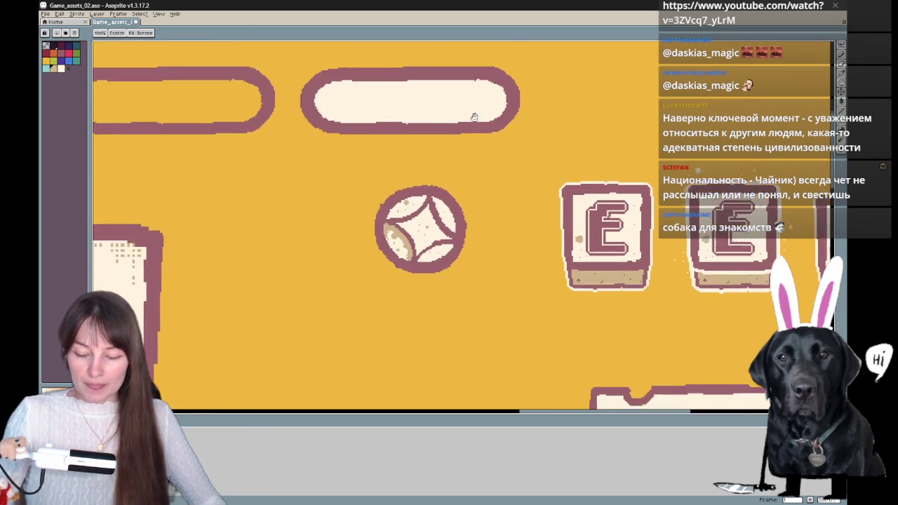
Reveal more of the bottom cream panels, then switch to the browser and maximize it.
left_click_drag(487, 180, 493, 111)
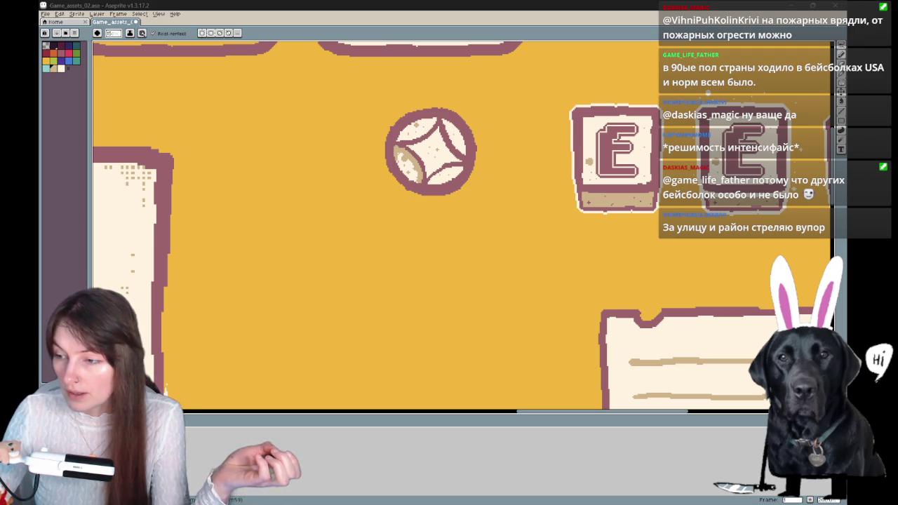
key("alt+Tab")
left_click_drag(698, 96, 698, 3)
Play, pause and resume the YouTube clip, then close the browser to return to Aseprite.
left_click(370, 269)
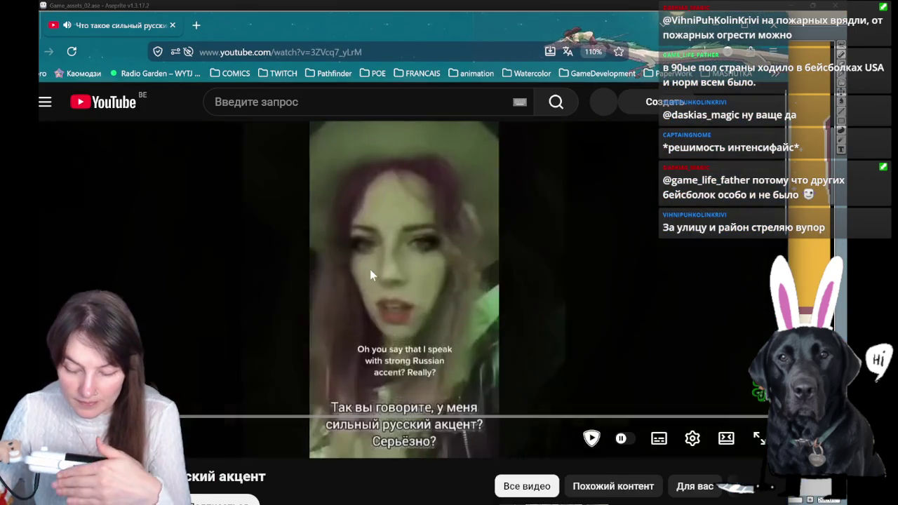
left_click(380, 292)
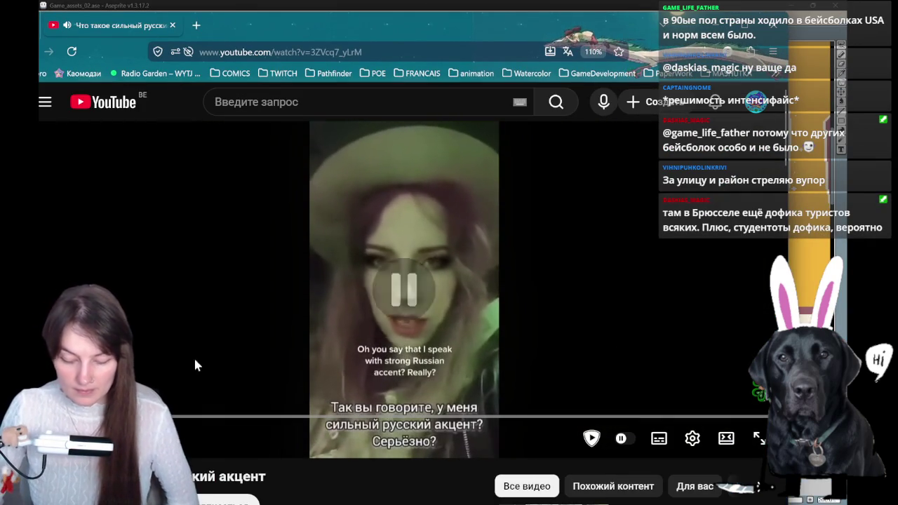
left_click(489, 278)
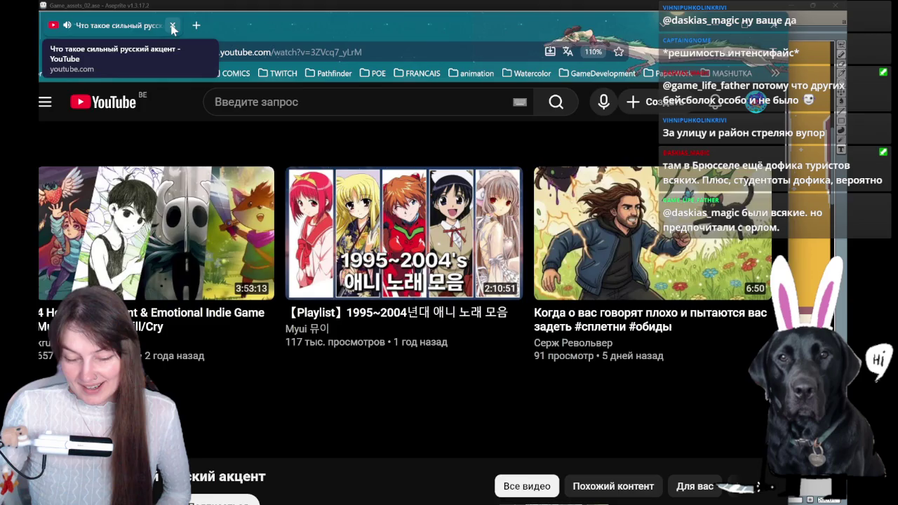
left_click(172, 26)
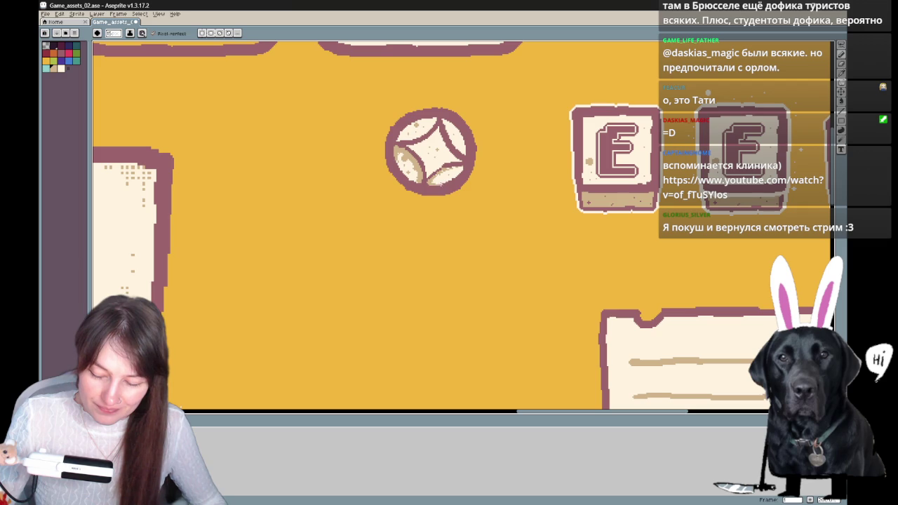
left_click_drag(481, 185, 487, 195)
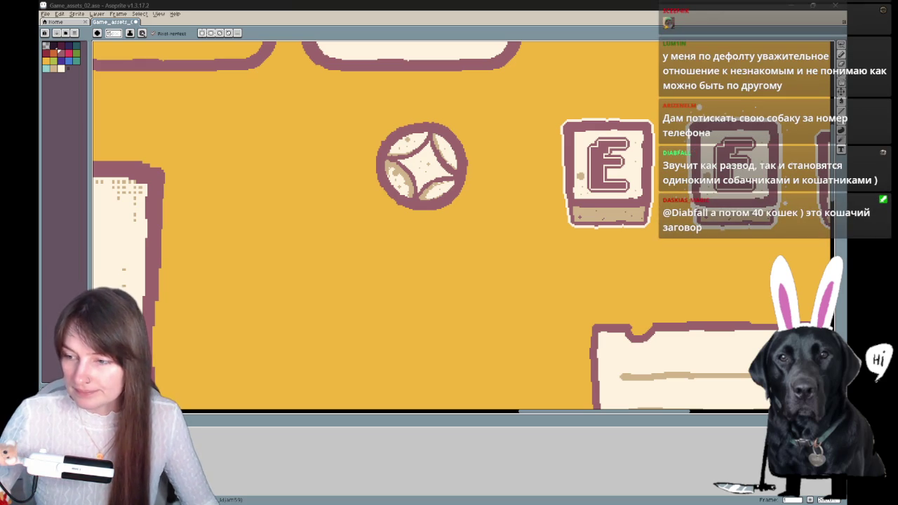
key("alt+Tab")
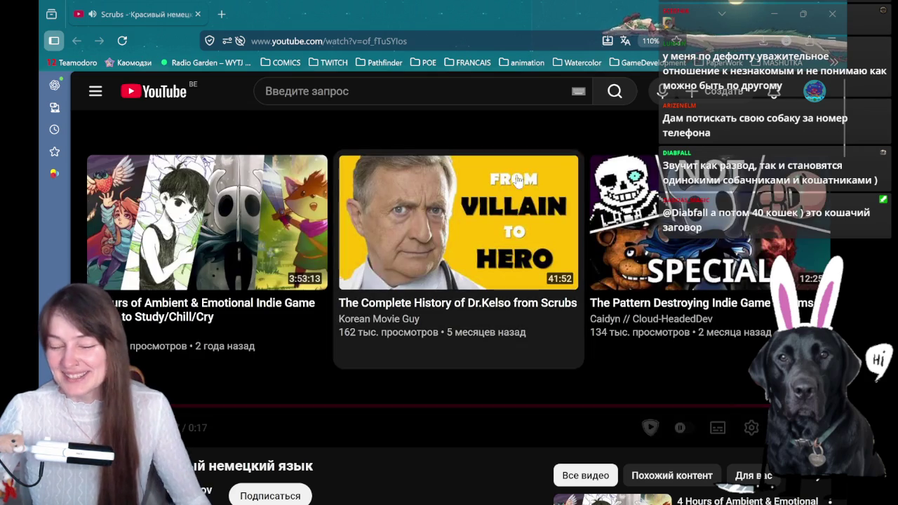
key("alt+Tab")
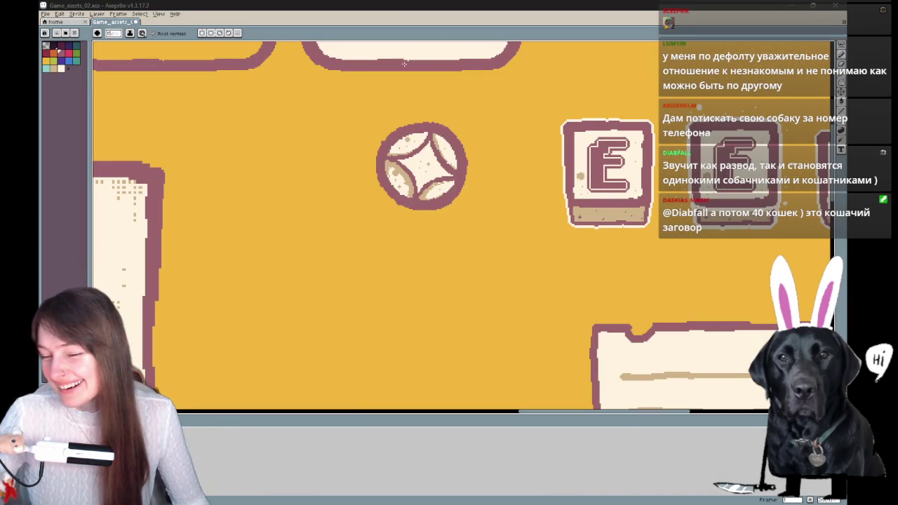